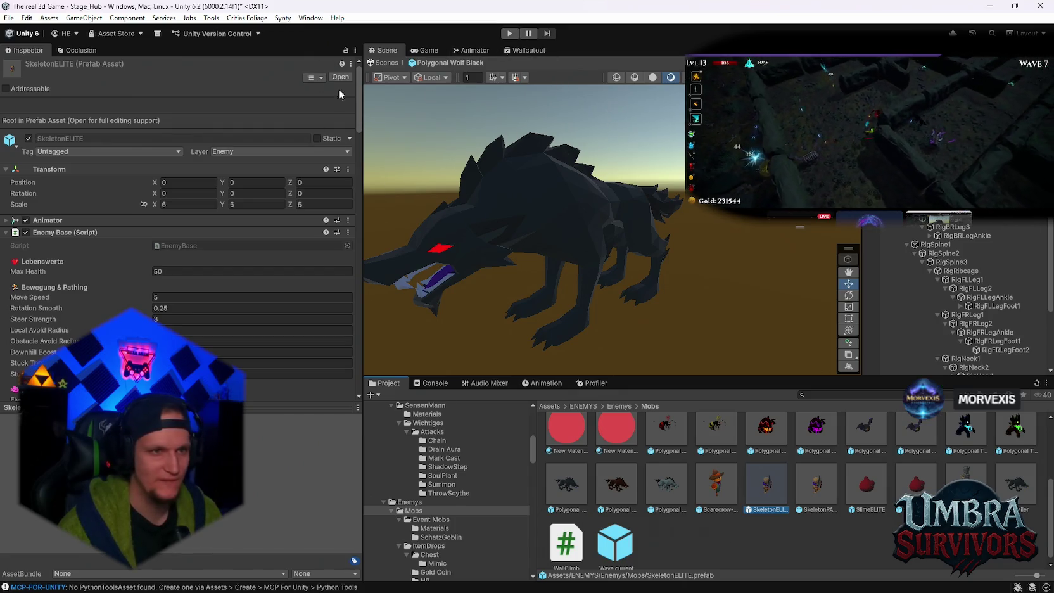
Step: Select the Polygonal Wolf Black root, keep its tag as Enemy, and enter Play mode
left_click(567, 329)
left_click(567, 329)
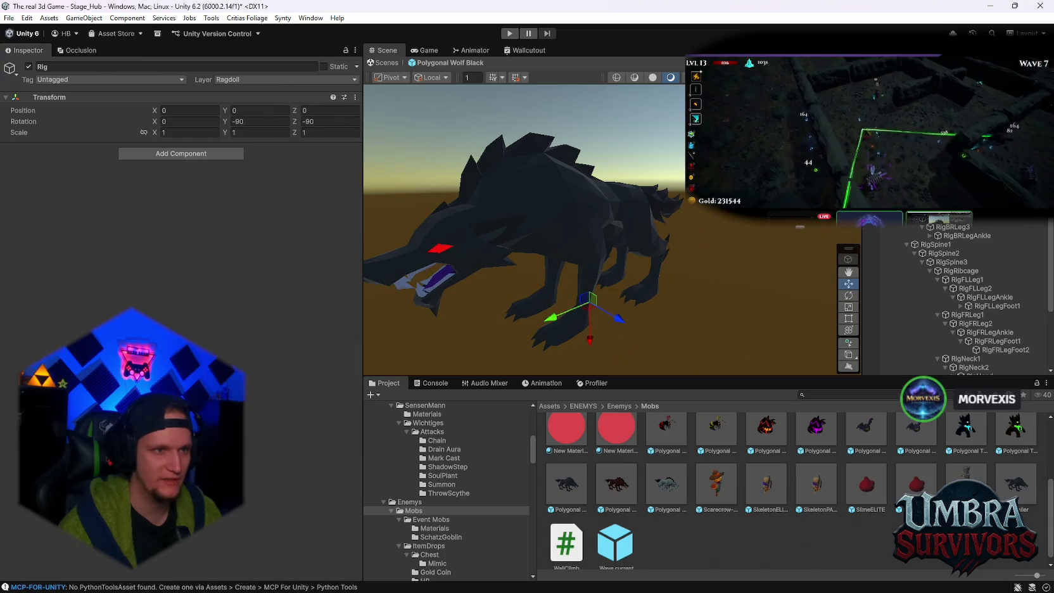
left_click(567, 330)
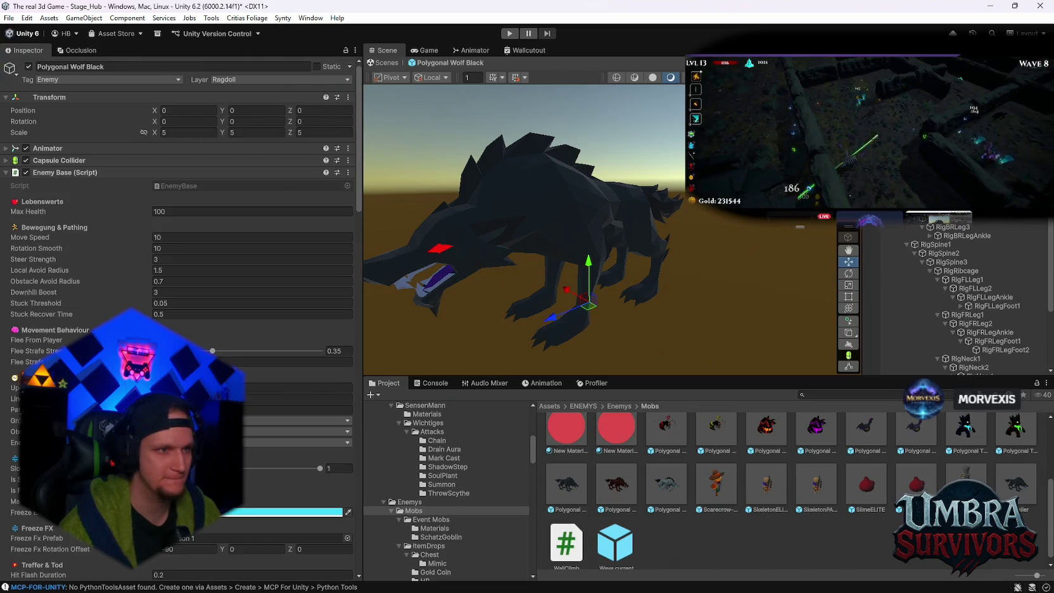
left_click(101, 79)
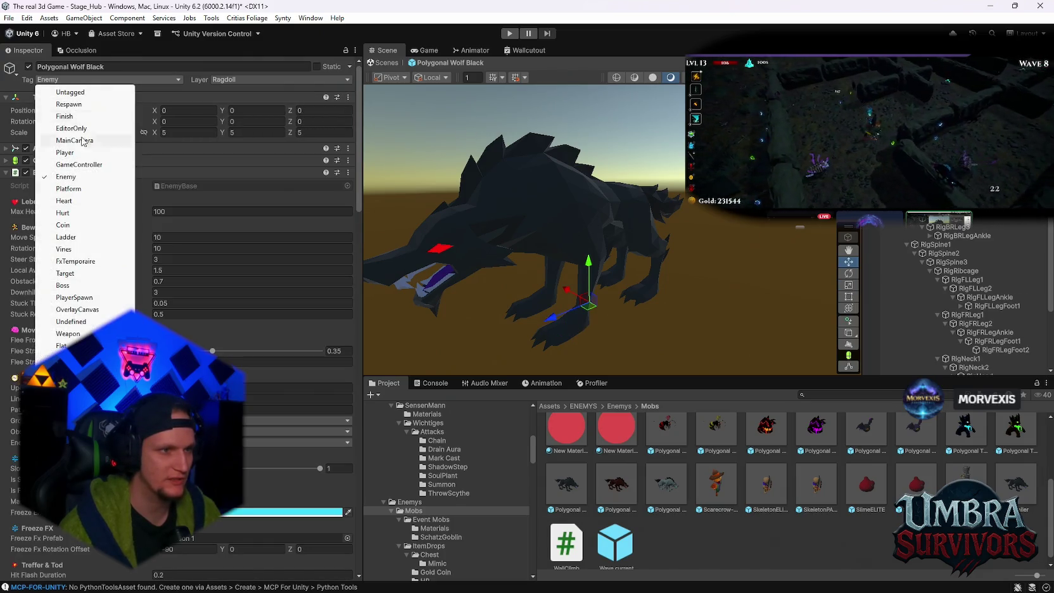
left_click(69, 172)
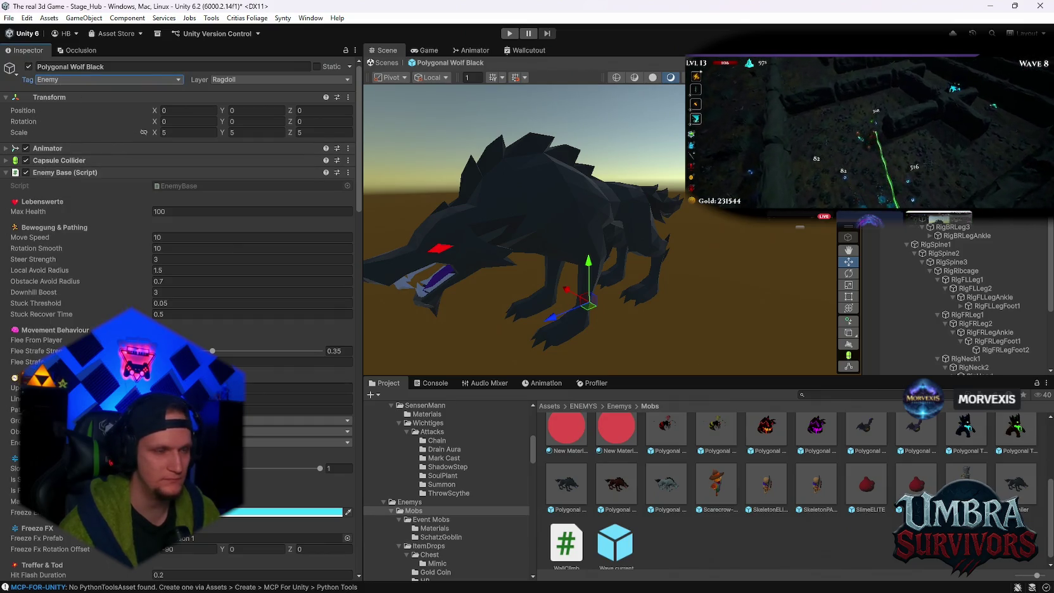
left_click(510, 35)
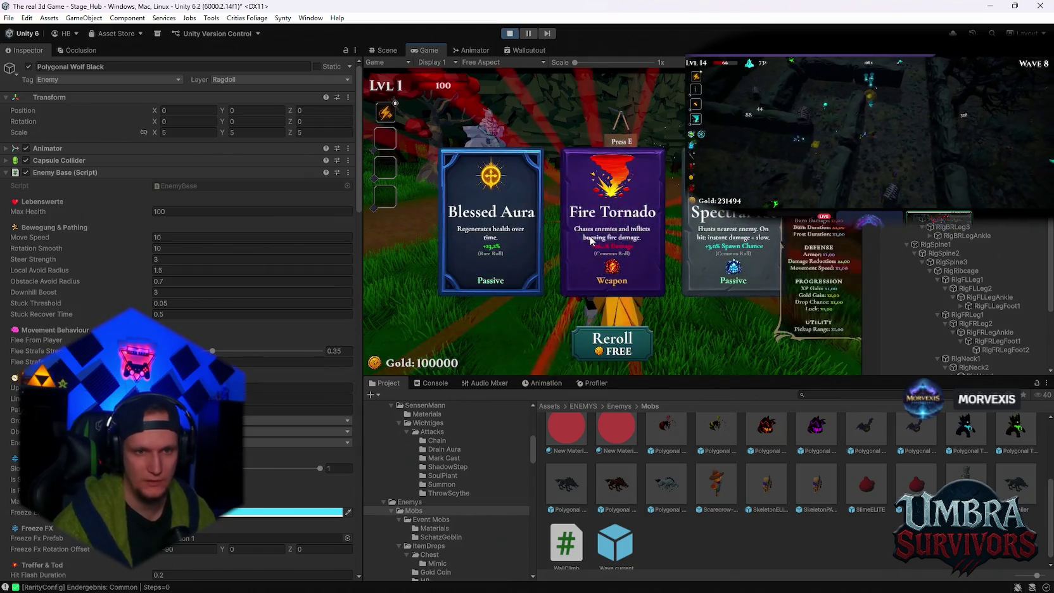
Step: Pick the Fire Tornado card and enter the start portal with E
left_click(590, 241)
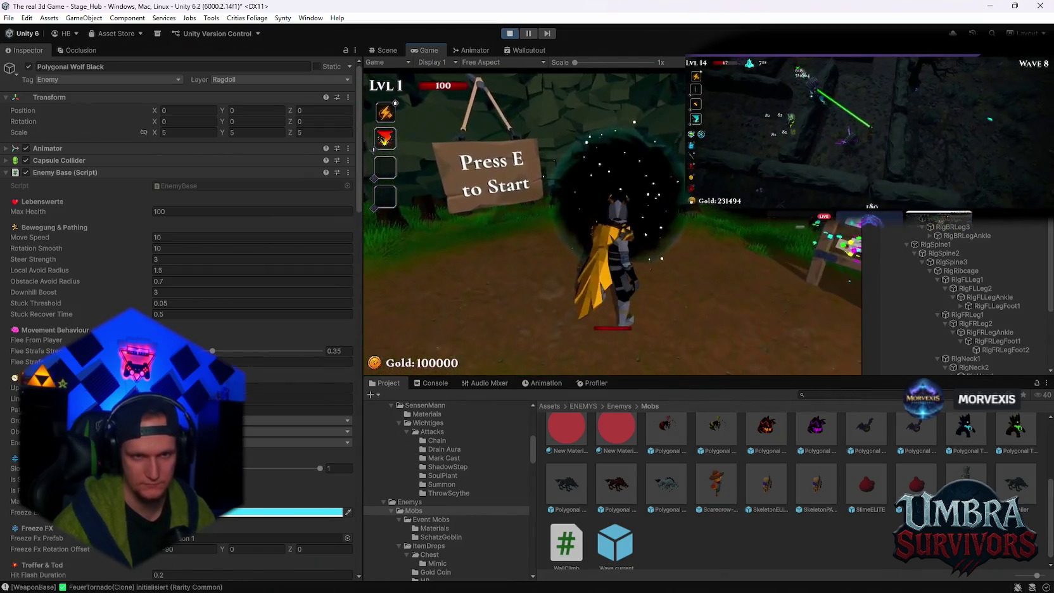
key("e")
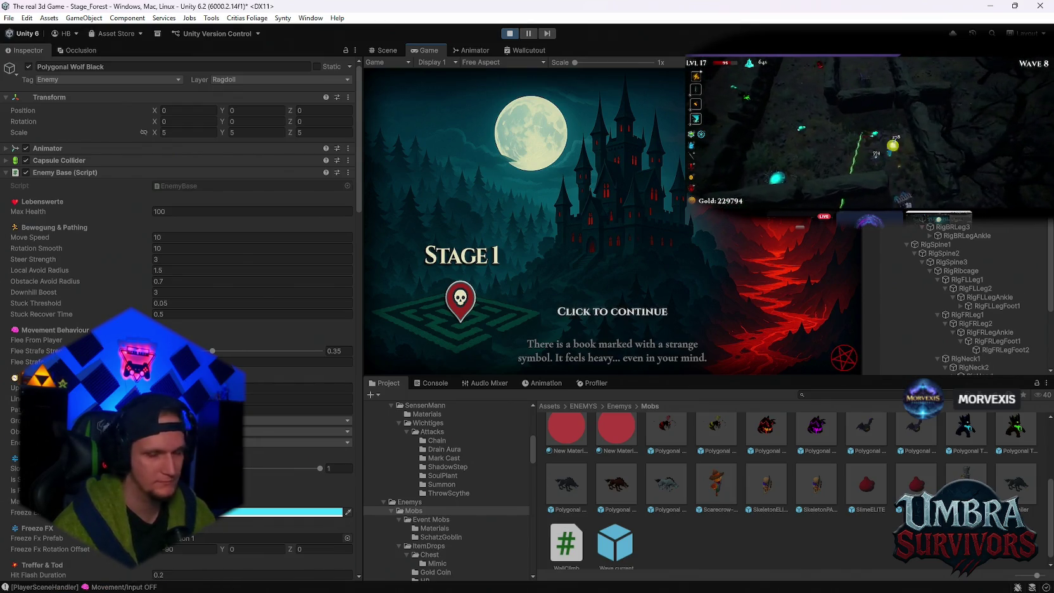
Step: Begin Stage 1 and enlarge the game view by narrowing the Inspector
key("space")
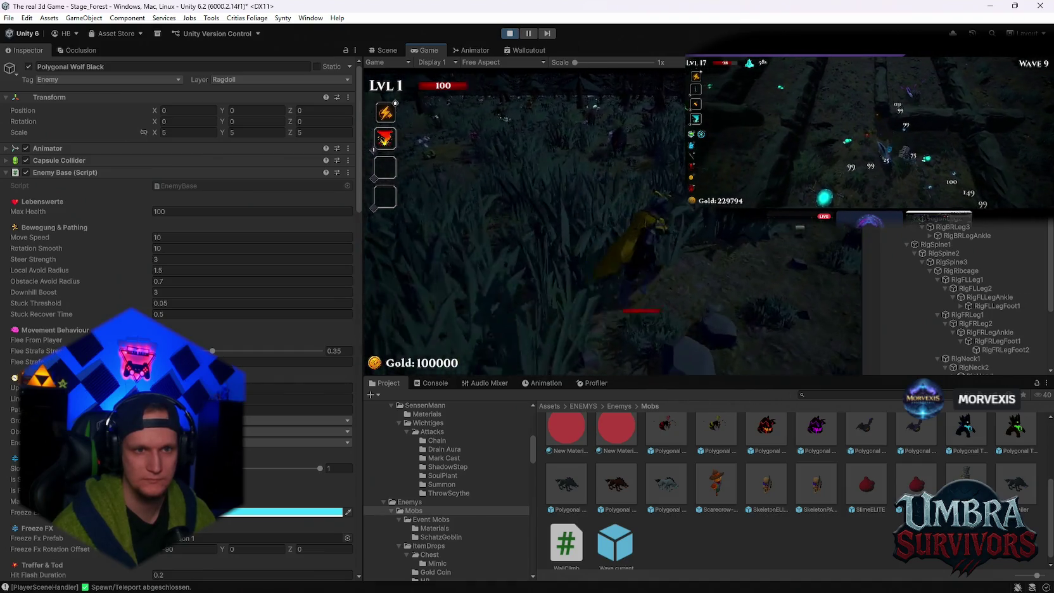
key("Escape")
left_click_drag(360, 280, 282, 284)
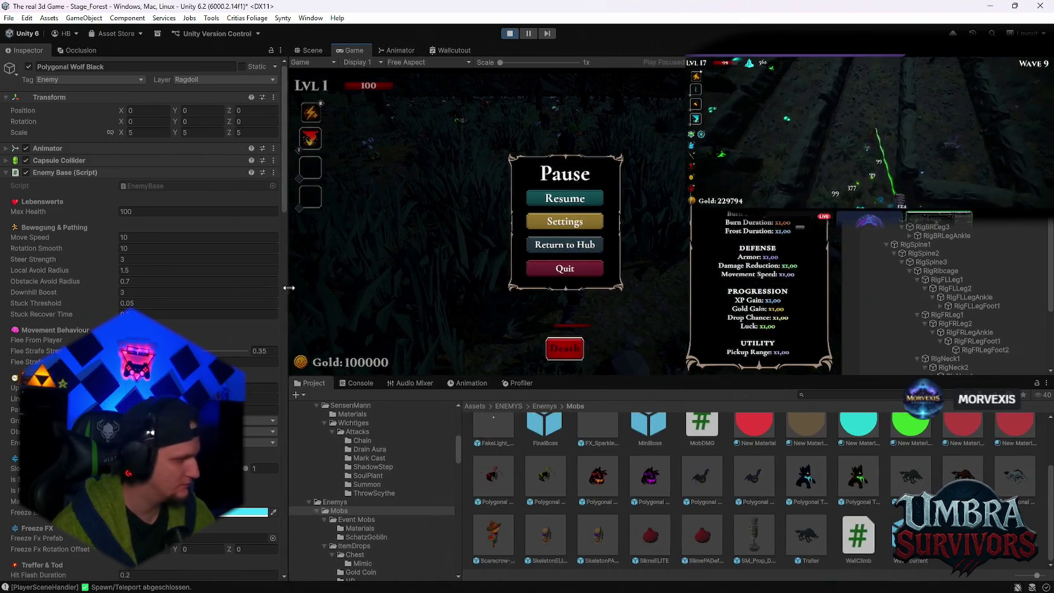
left_click(566, 198)
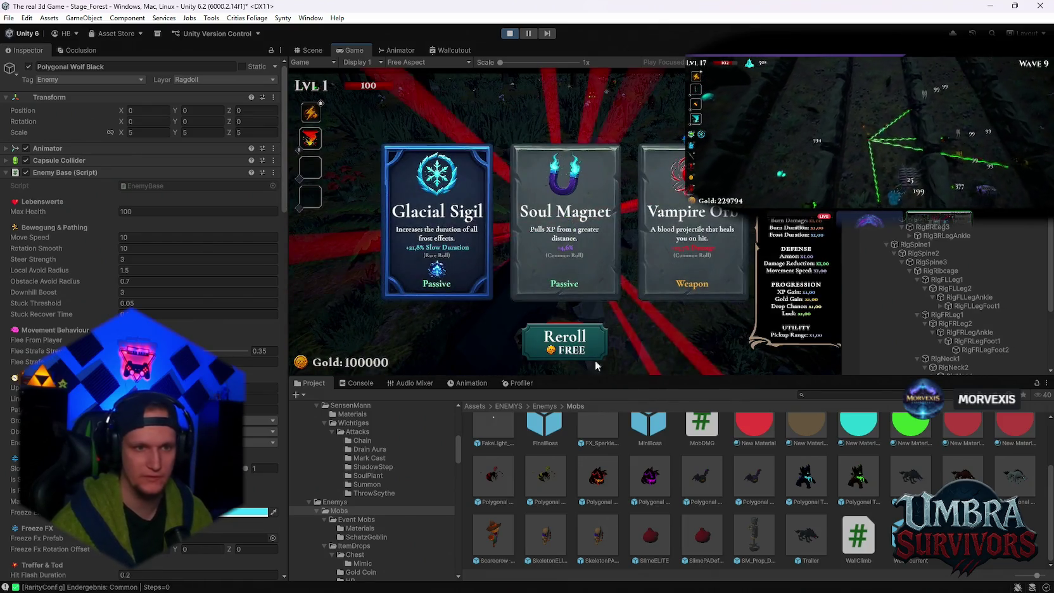
Step: Choose a level-up ability card, then pause and exit Play mode
left_click(566, 223)
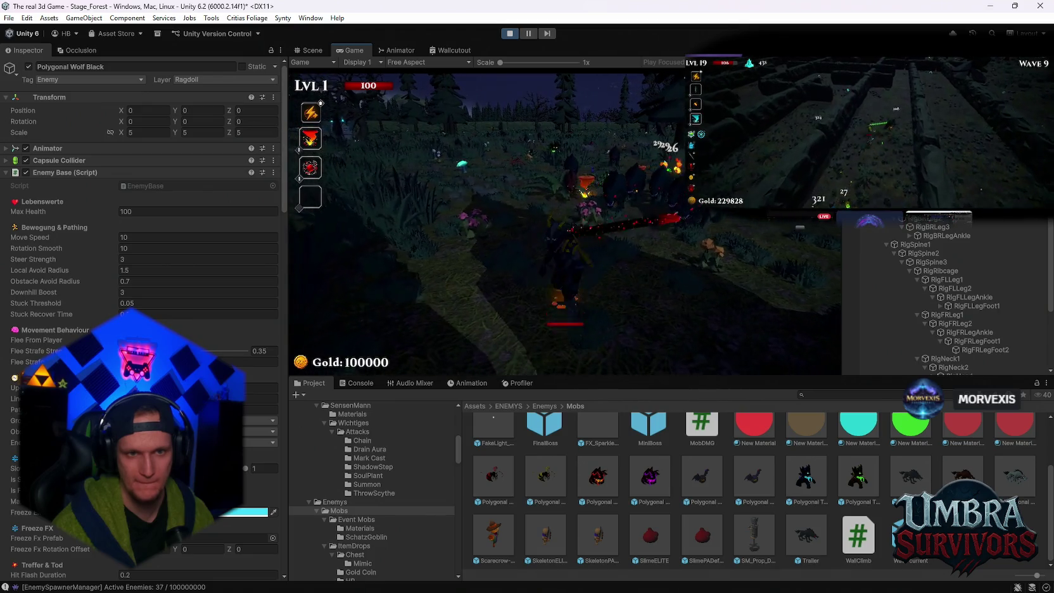
key("Escape")
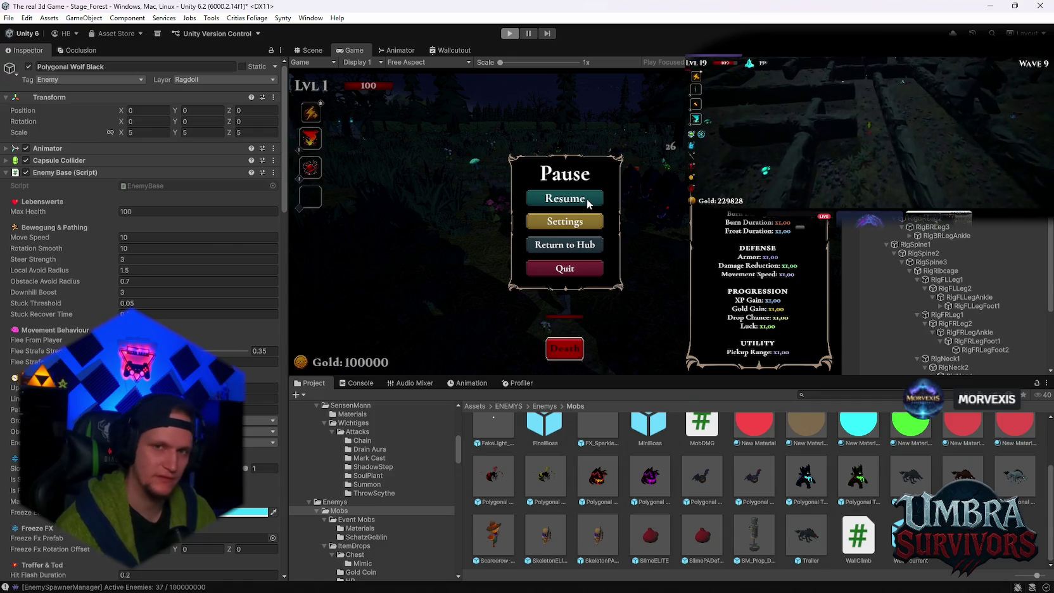
key("ctrl+p")
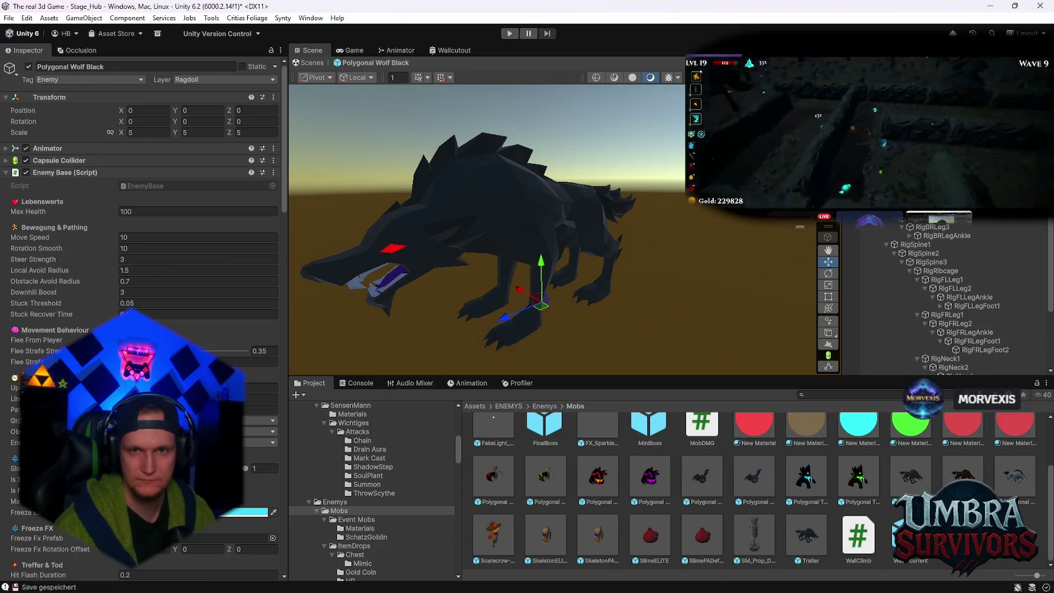
Step: Move only the Polygonal Wolf Black root to layer 6: Enemy, then select its Polygonal Wolf mesh
left_click(194, 80)
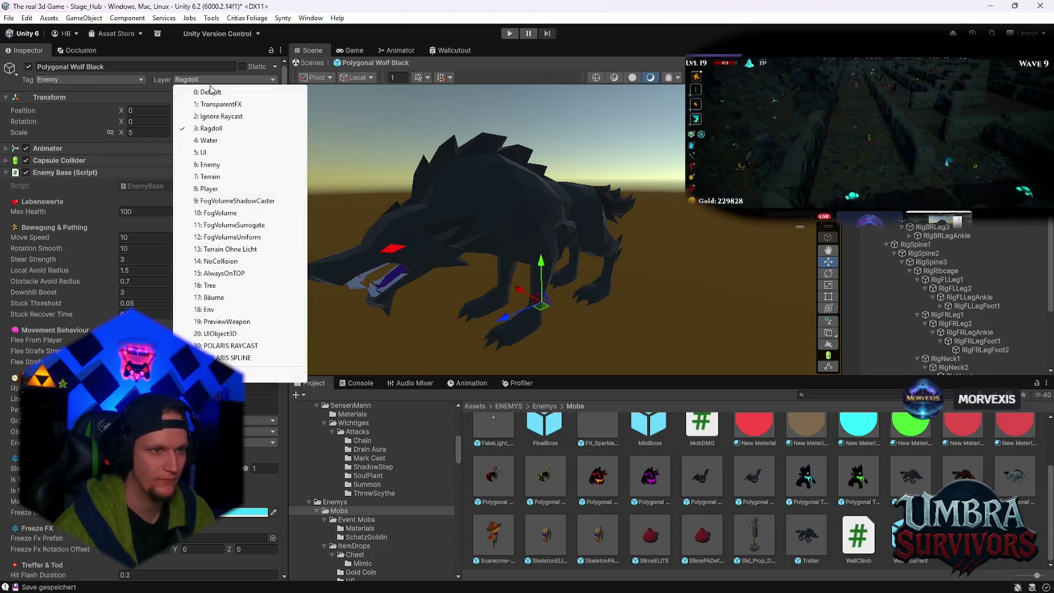
left_click(219, 165)
left_click(529, 324)
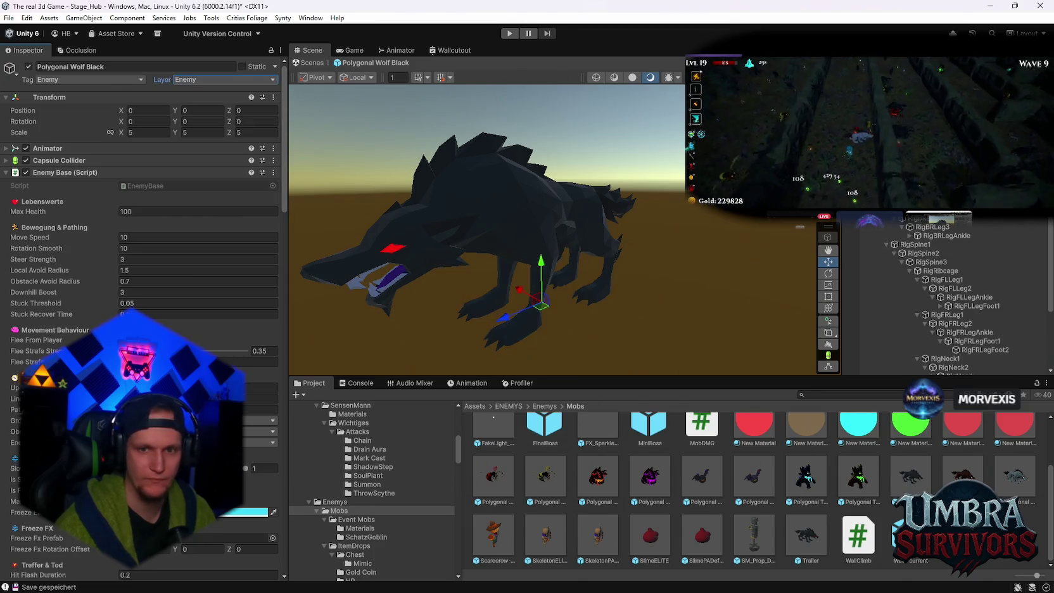
scroll(935, 226, "down", 1)
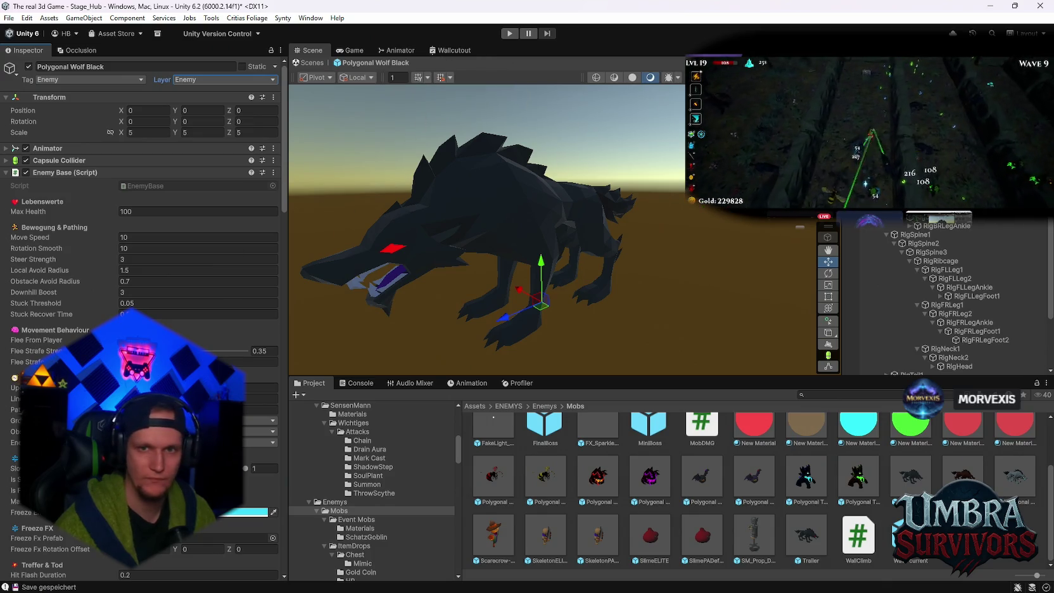
left_click(414, 293)
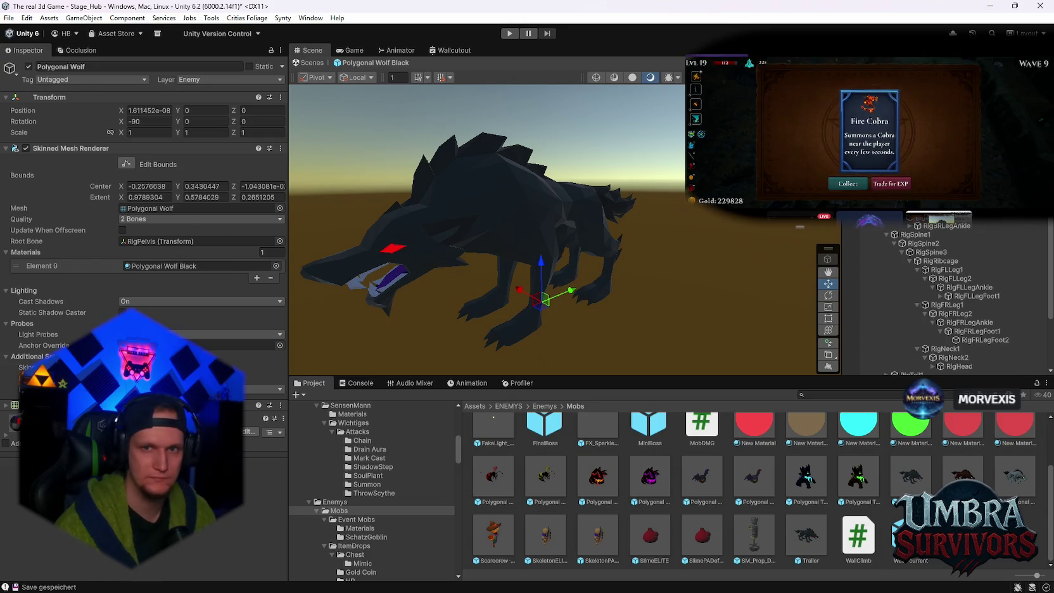
Step: Set the Ragdoll Animator 2 Main Physics ragdoll layer to 6: Enemy and start Play mode
scroll(970, 296, "up", 1)
scroll(208, 309, "down", 15)
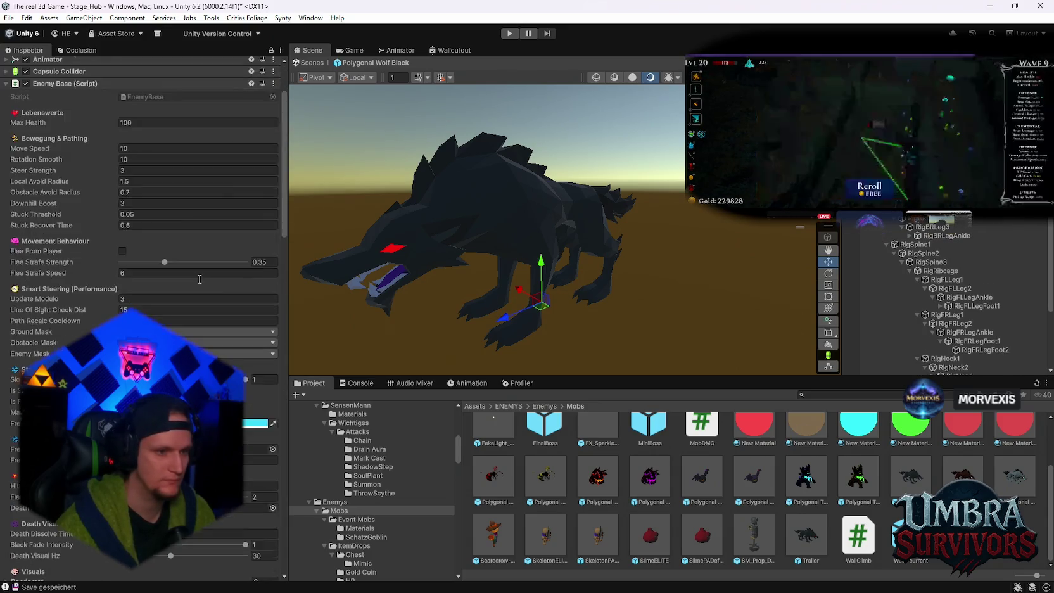
scroll(208, 309, "down", 15)
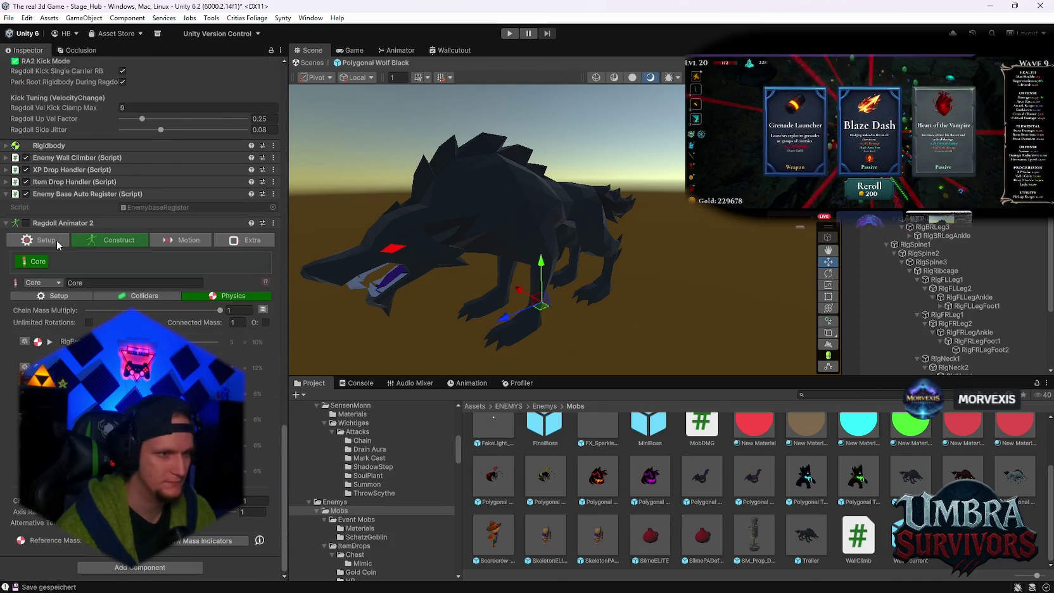
left_click(52, 239)
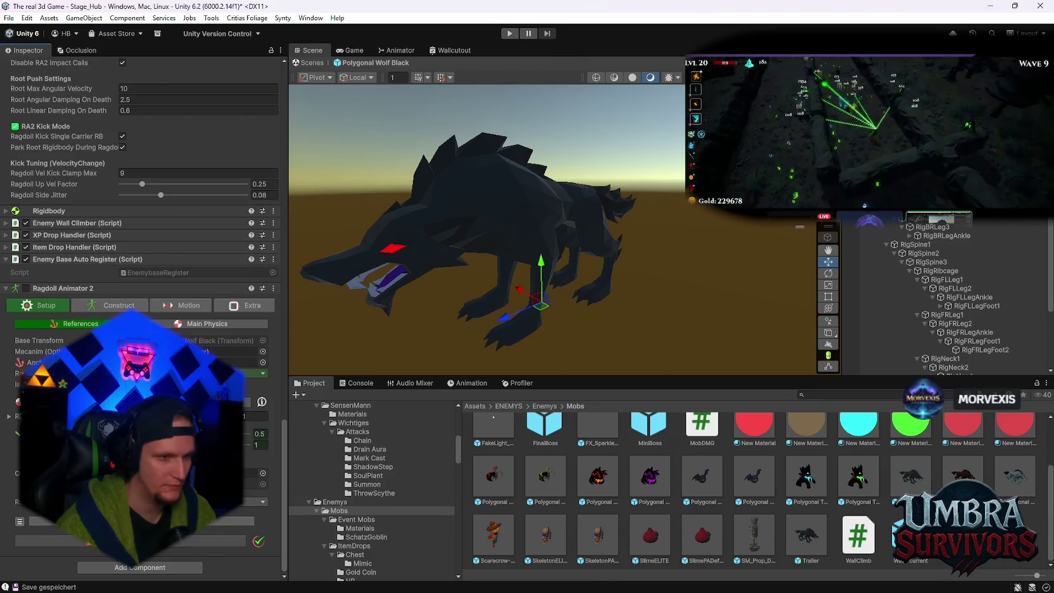
left_click(206, 324)
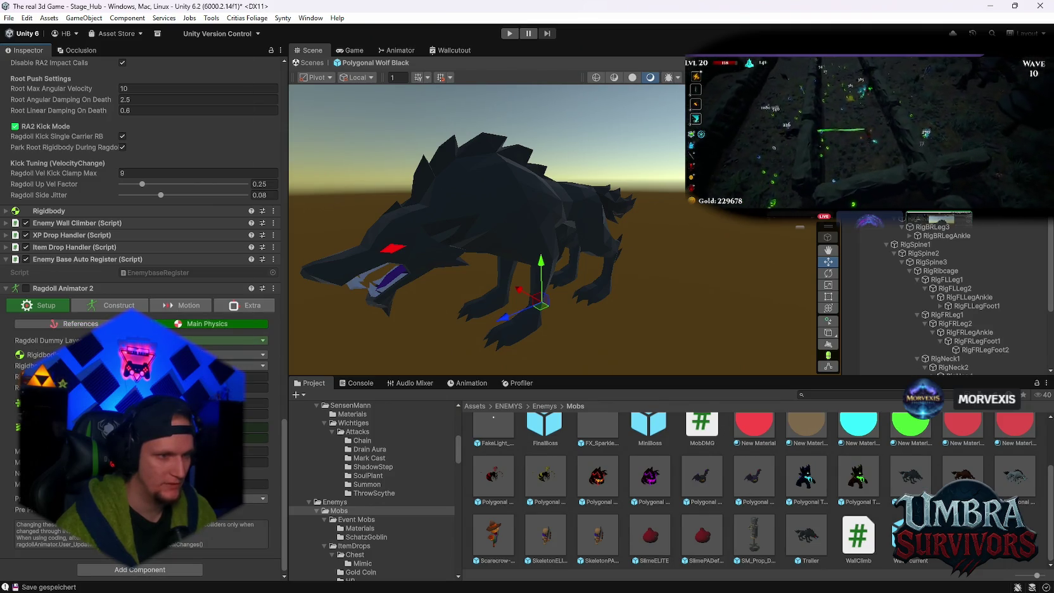
left_click(216, 340)
left_click(167, 127)
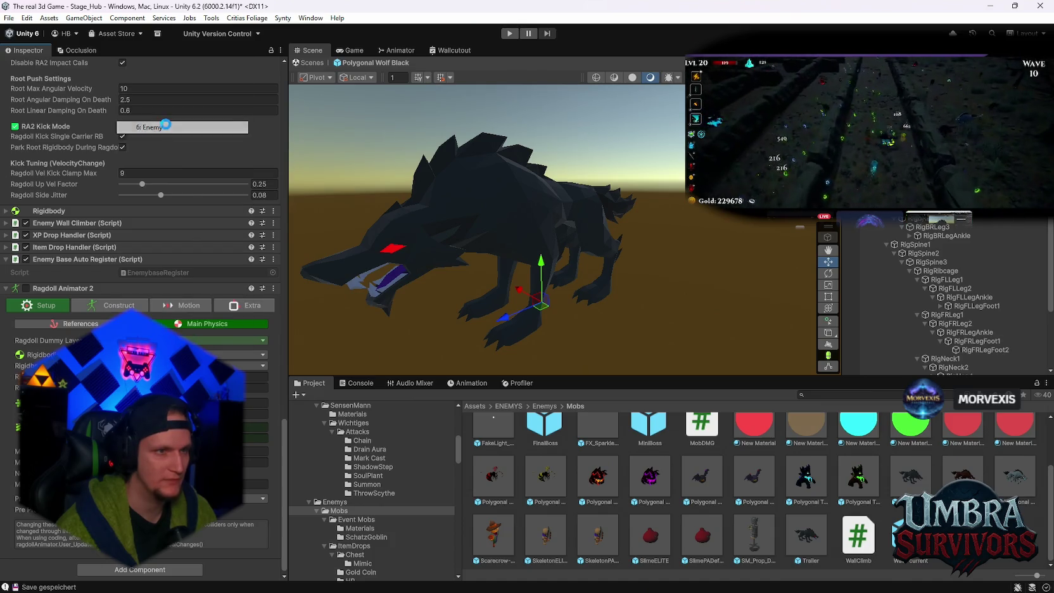
left_click(510, 33)
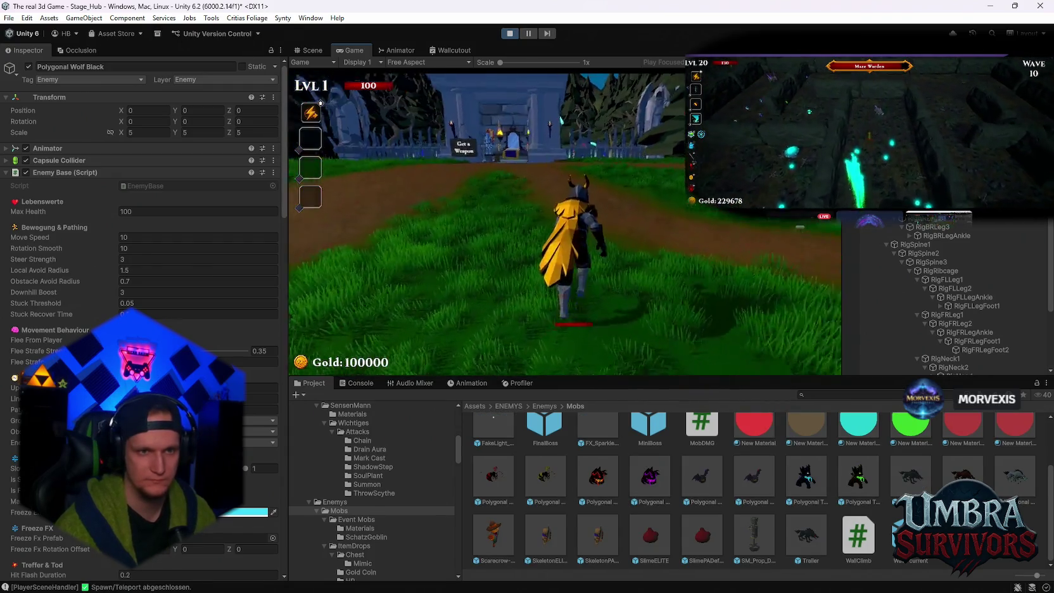
Step: Reroll the offered cards twice and pick the Ice Blade weapon
key("w")
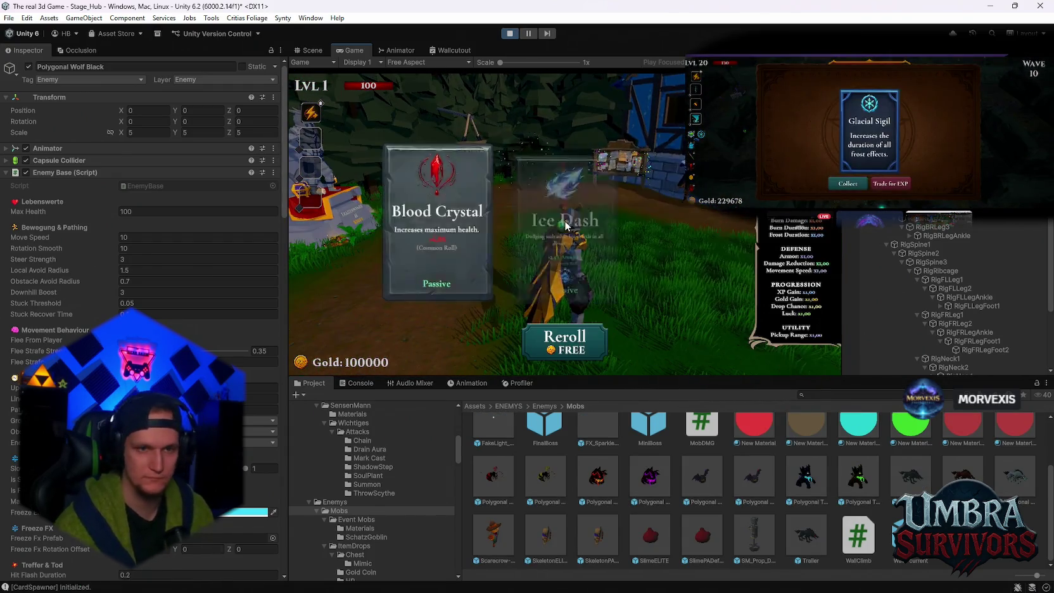
left_click(555, 347)
left_click(553, 349)
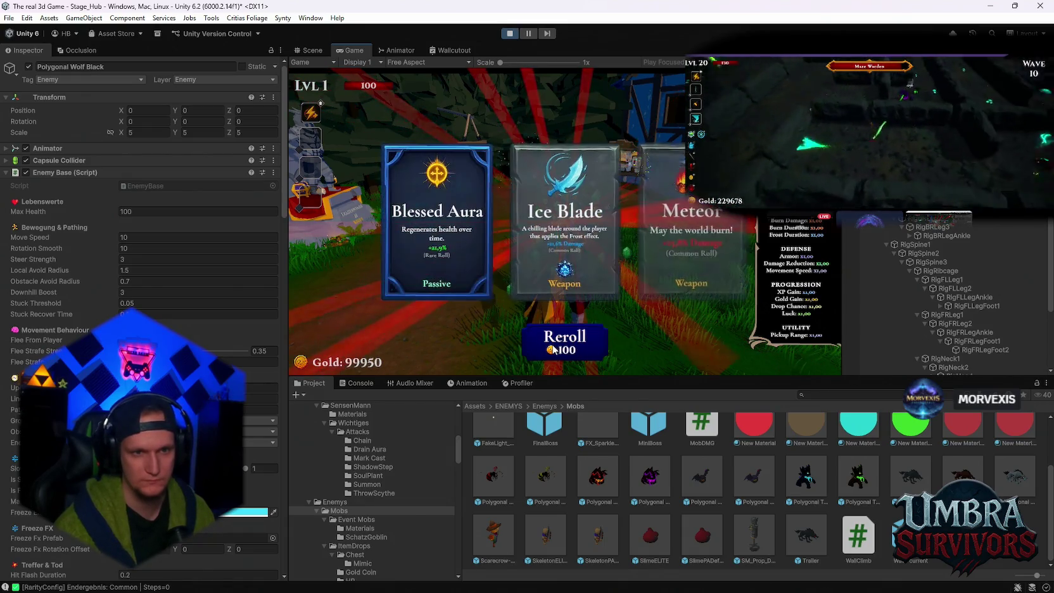
left_click(564, 253)
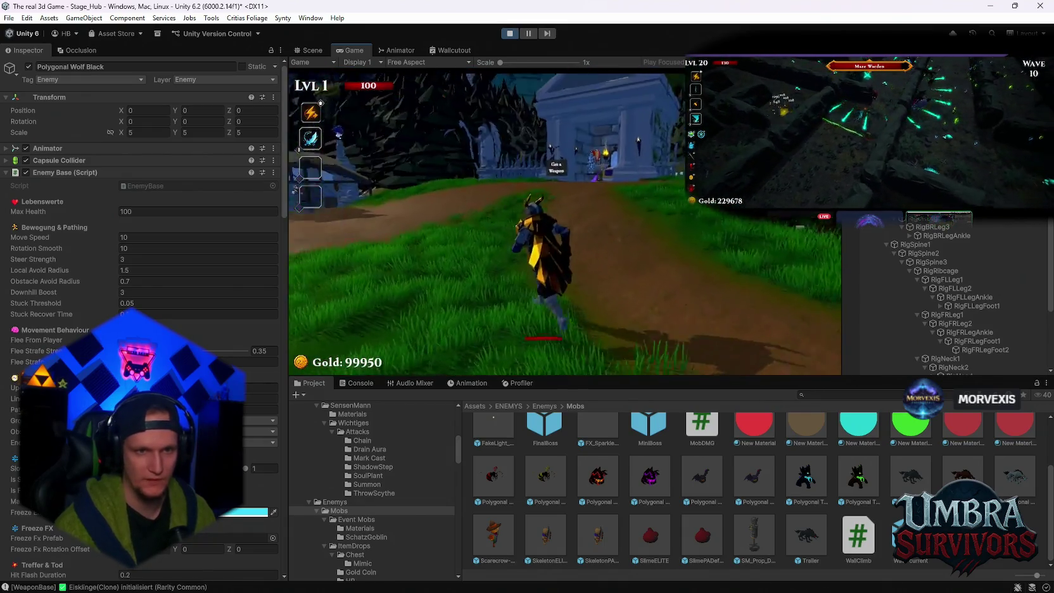
Step: Visit the weapon shrine and look at the Infernal Torch weapon page
key("w")
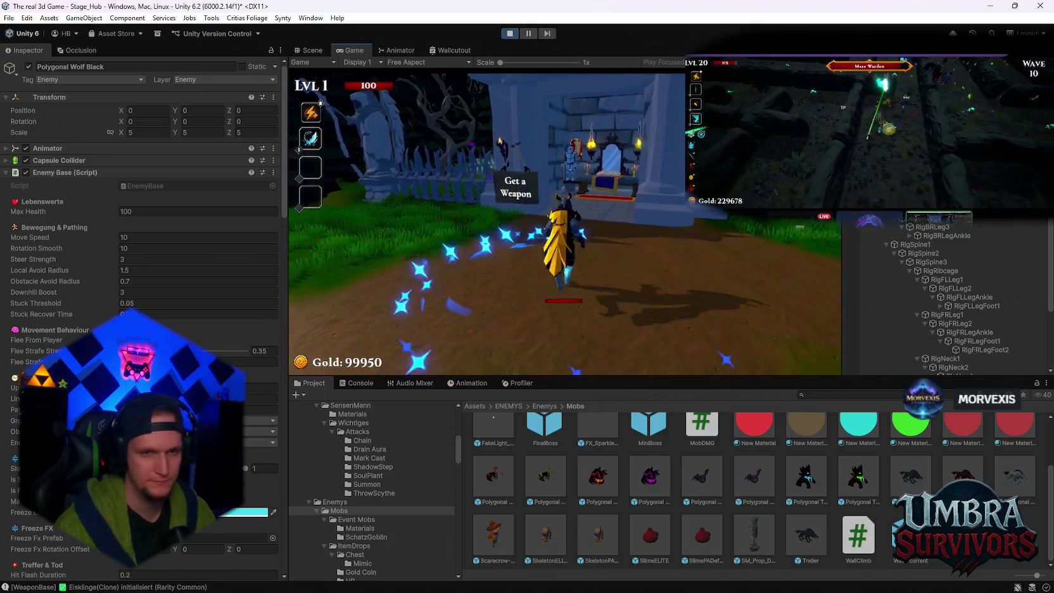
key("w")
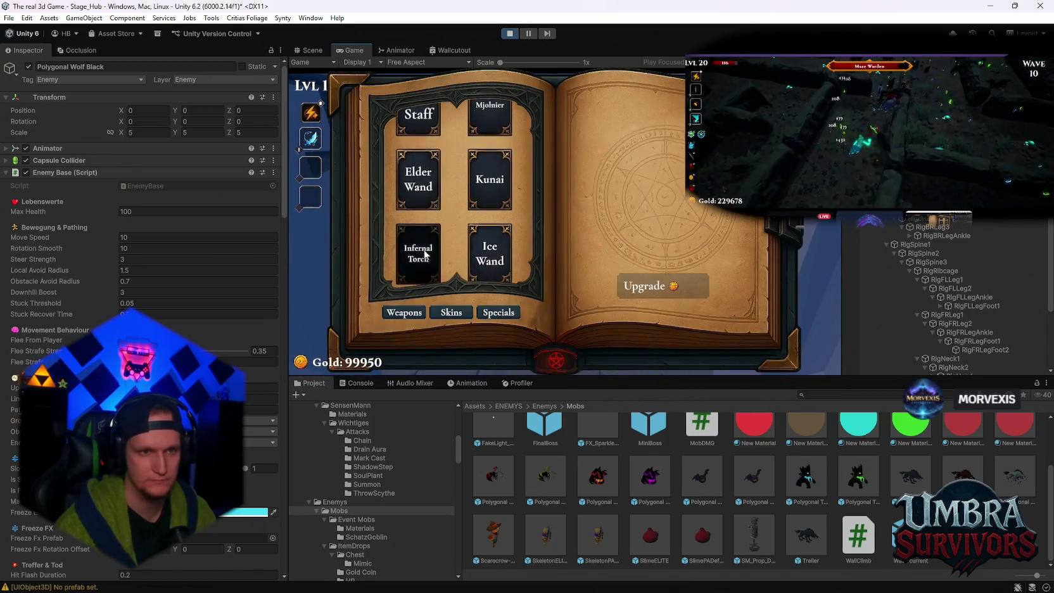
left_click(425, 254)
key("Escape")
Step: Enter Stage 1 through the start portal and take Silver Blade plus a passive upgrade
key("w")
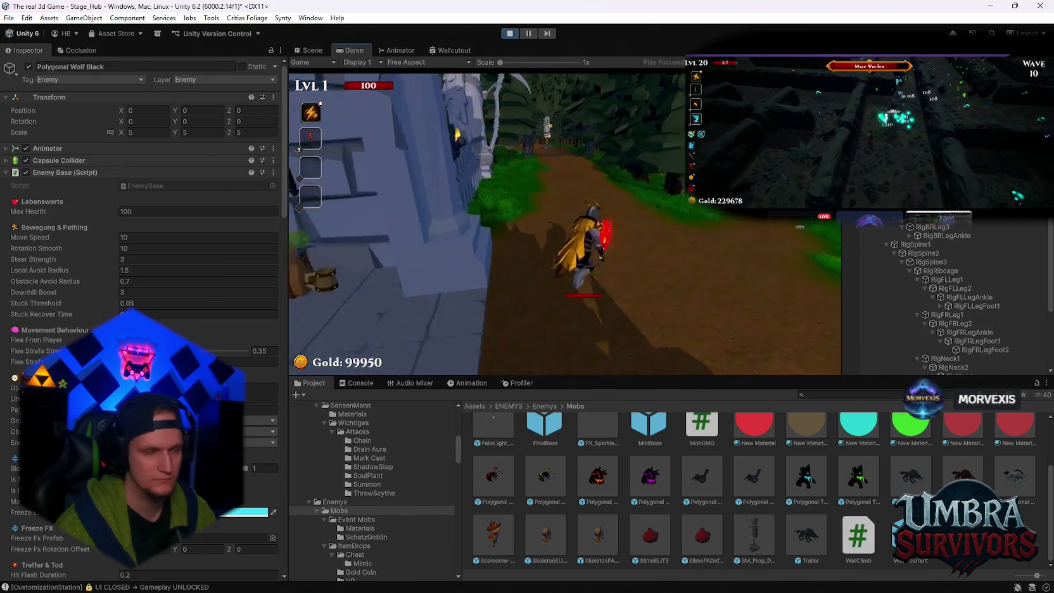
key("w")
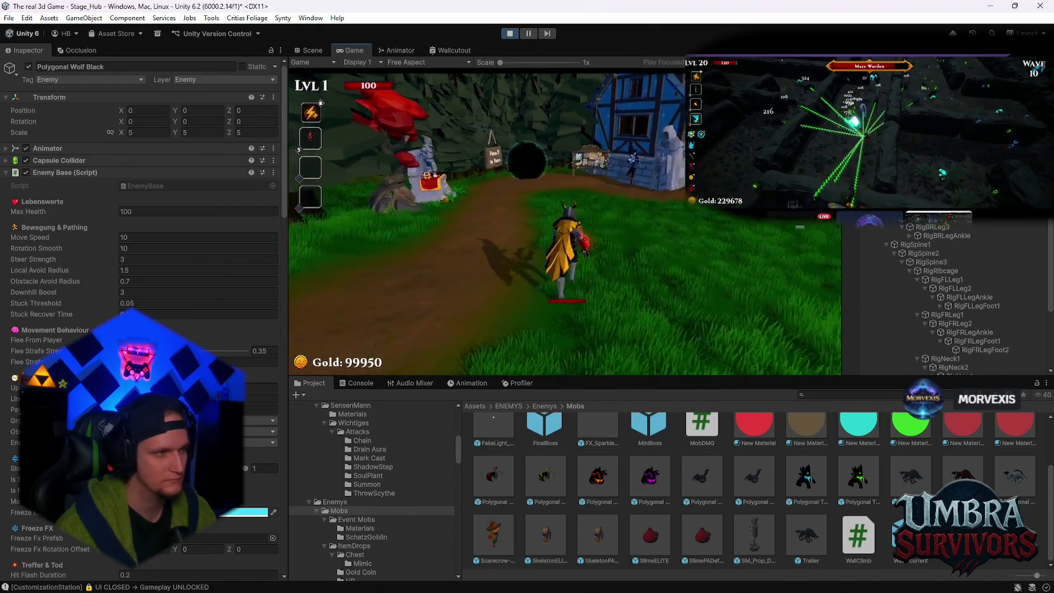
key("w")
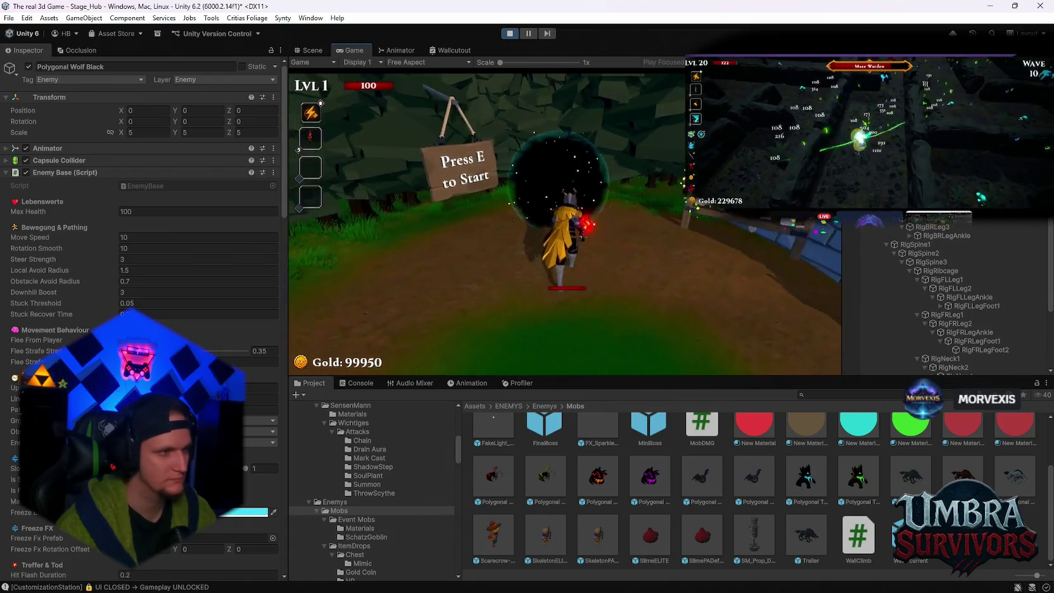
key("e")
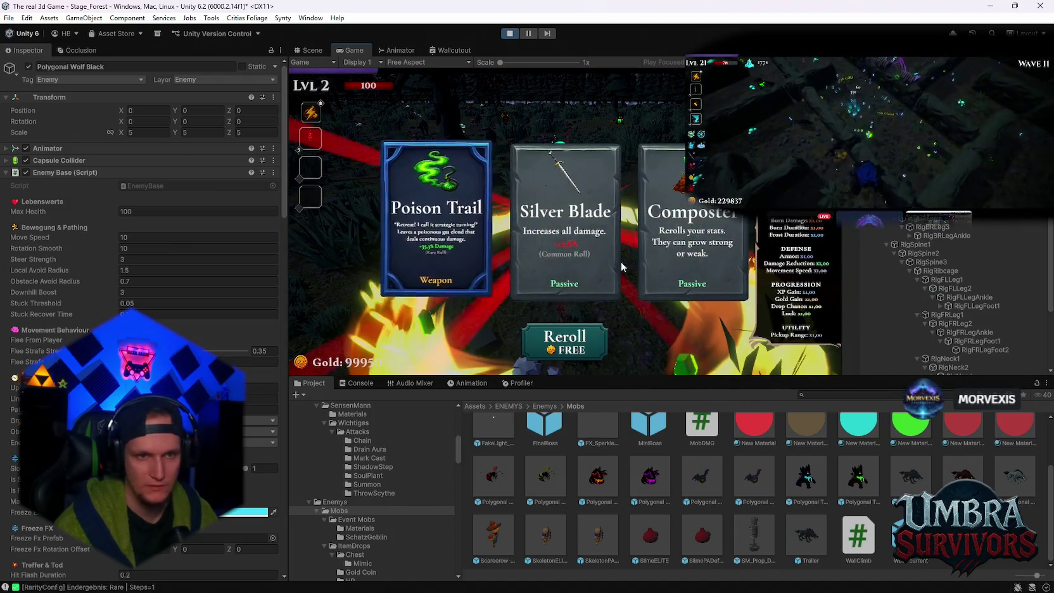
left_click(552, 248)
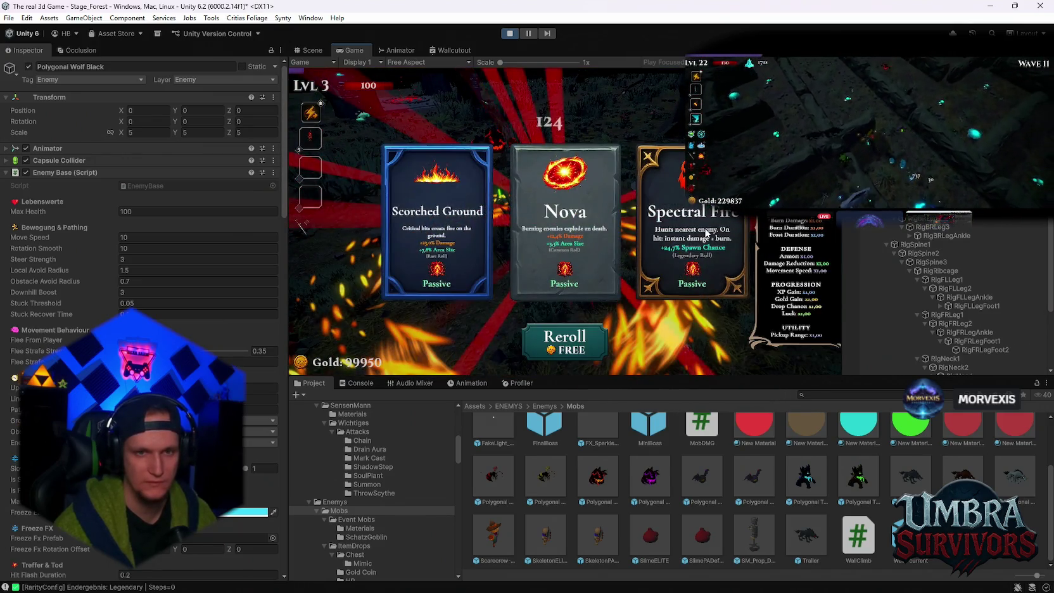
left_click(706, 234)
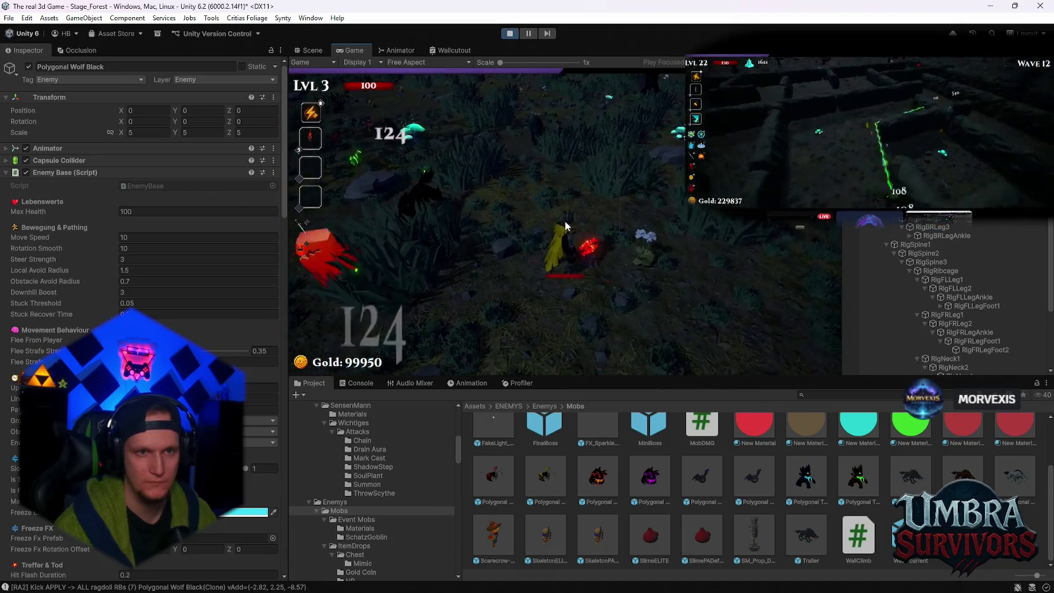
Step: Pause the game and exit Prefab Mode for Polygonal Wolf Black in the Scene view
key("Escape")
left_click(313, 50)
left_click(349, 50)
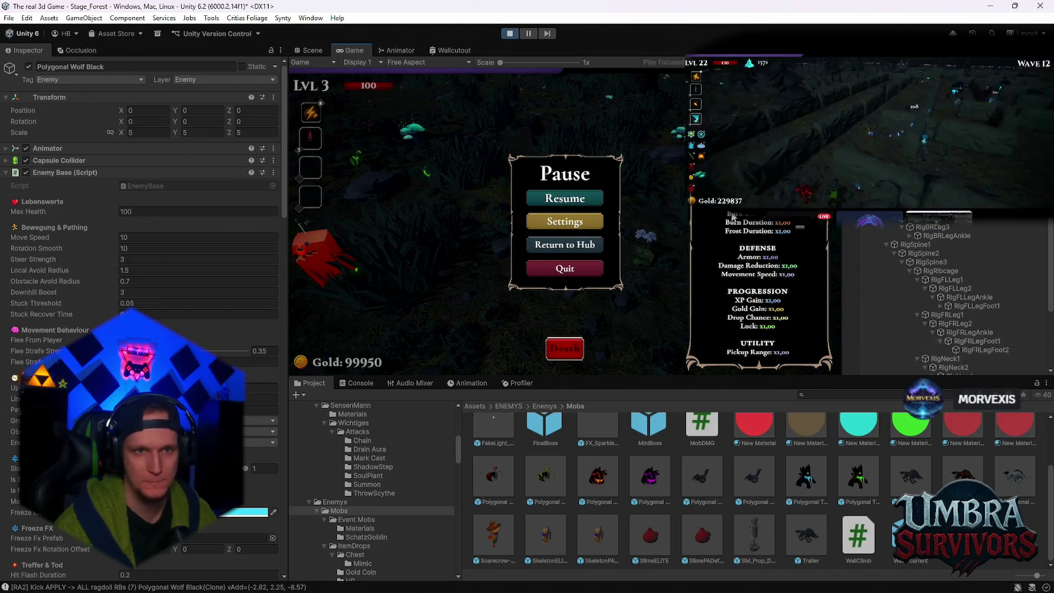
left_click(313, 51)
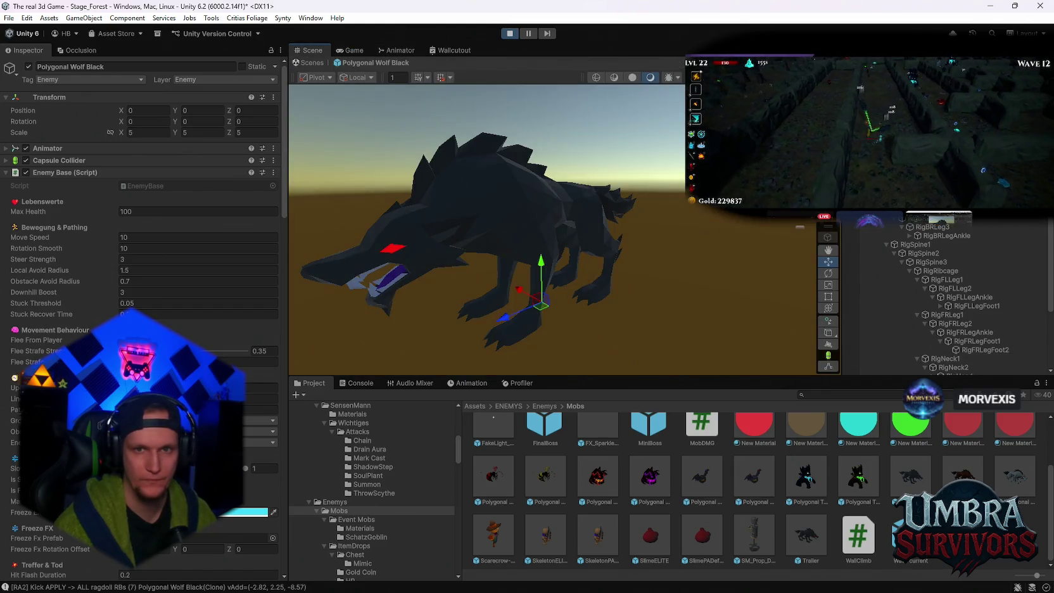
left_click(309, 63)
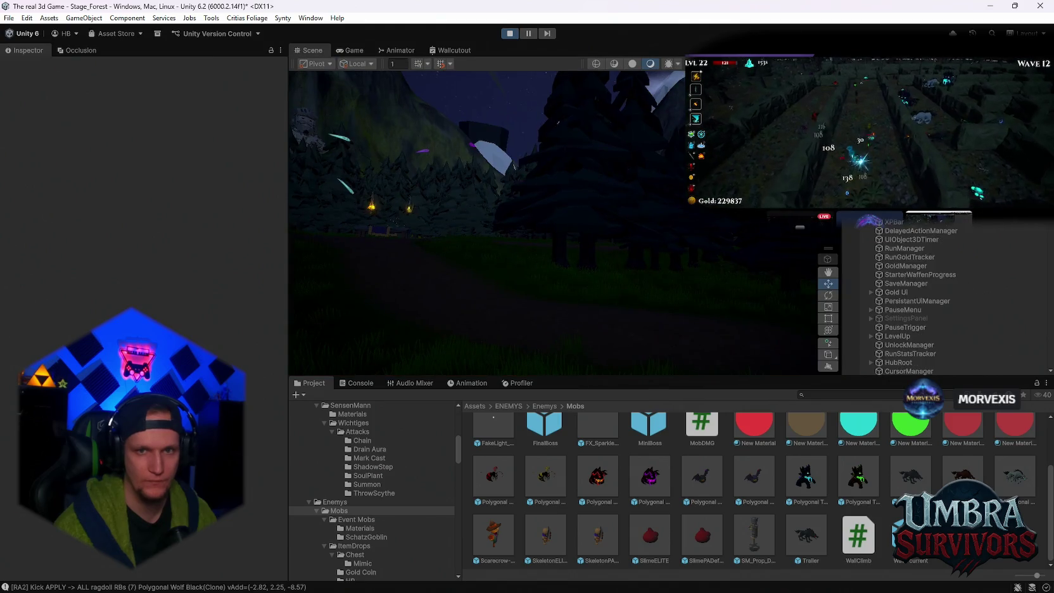
Step: Frame and pan into the forest stage, then select a spawned Polygonal Wolf
left_click(448, 224)
key("f")
mouse_move(577, 202)
left_mouse_down()
mouse_move(563, 324)
mouse_move(570, 235)
left_mouse_up()
left_click(554, 167)
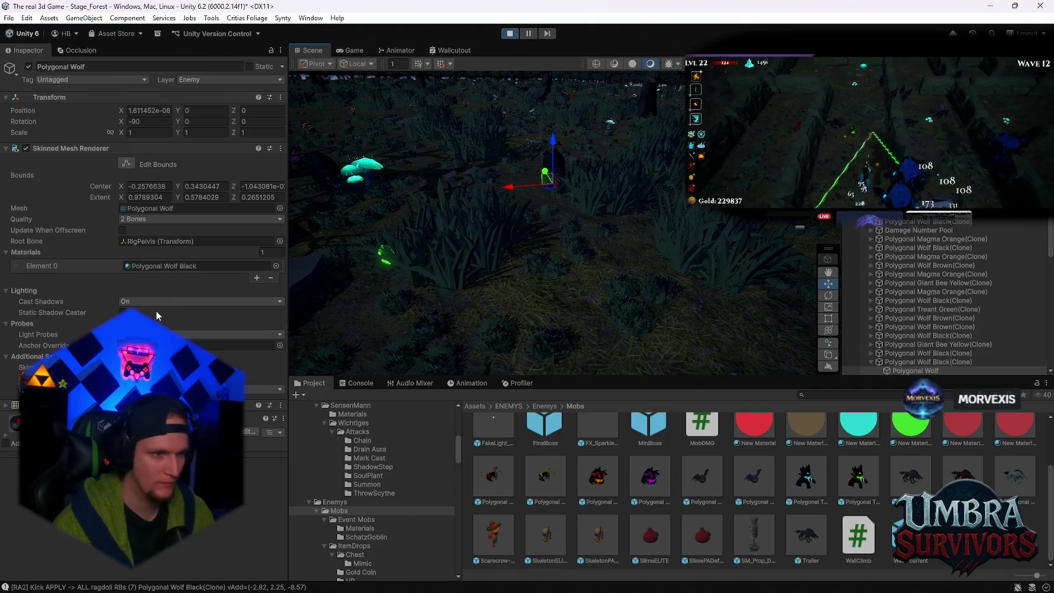
Step: On Polygonal Wolf Black(Clone), confirm Root Angular Damping On Death and untick Ragdoll Kick Single Carrier RB
left_click(903, 362)
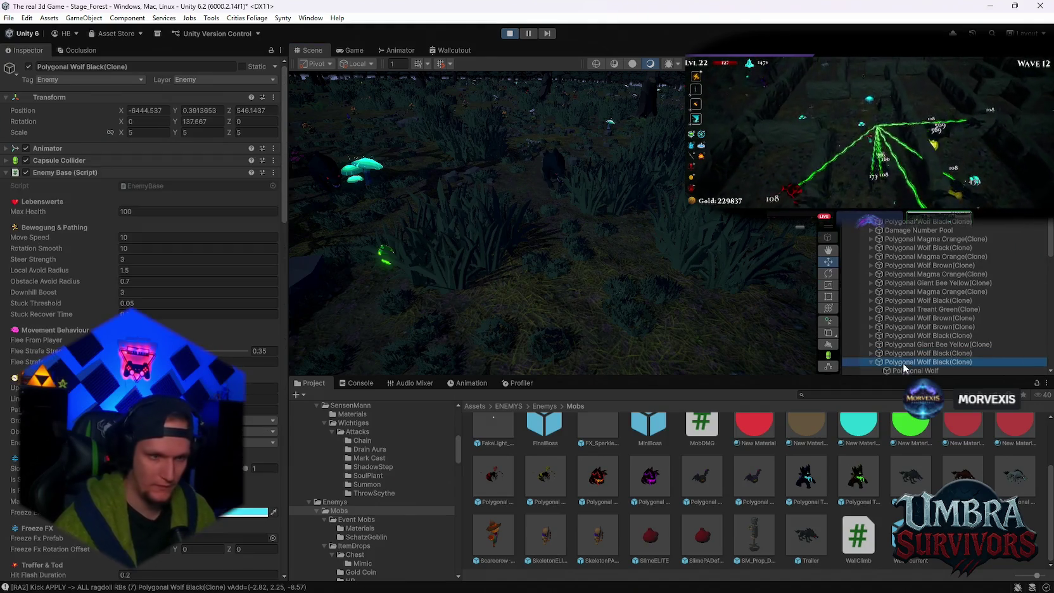
scroll(193, 344, "down", 10)
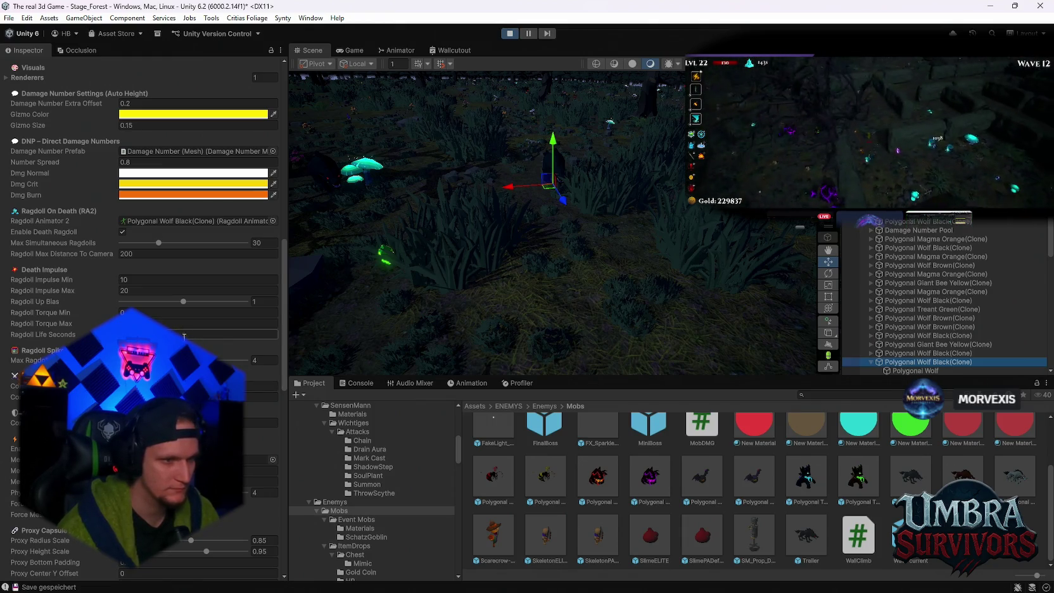
scroll(193, 345, "down", 10)
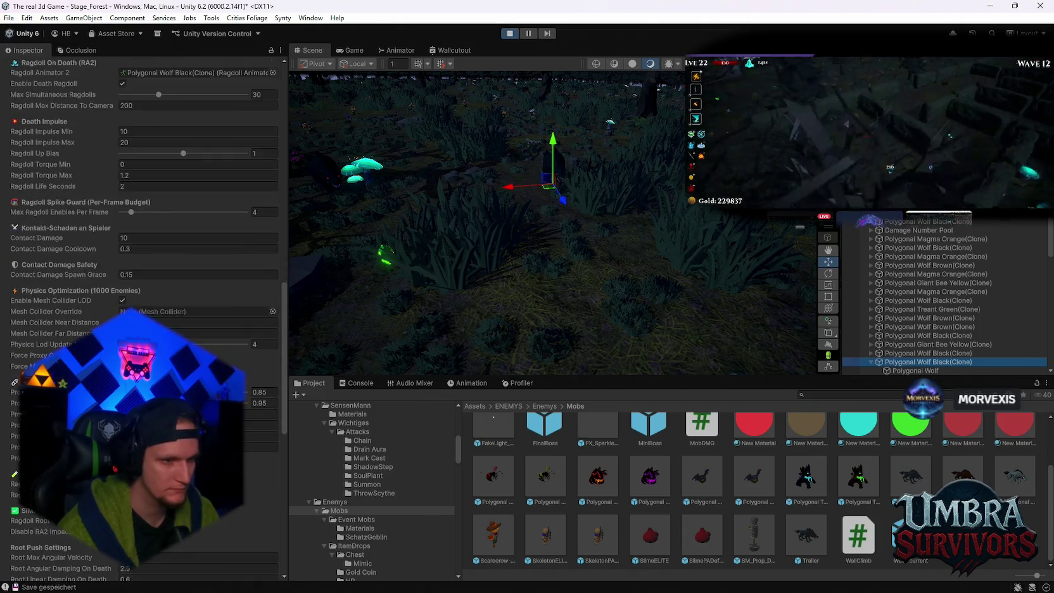
scroll(145, 317, "down", 3)
scroll(145, 317, "down", 6)
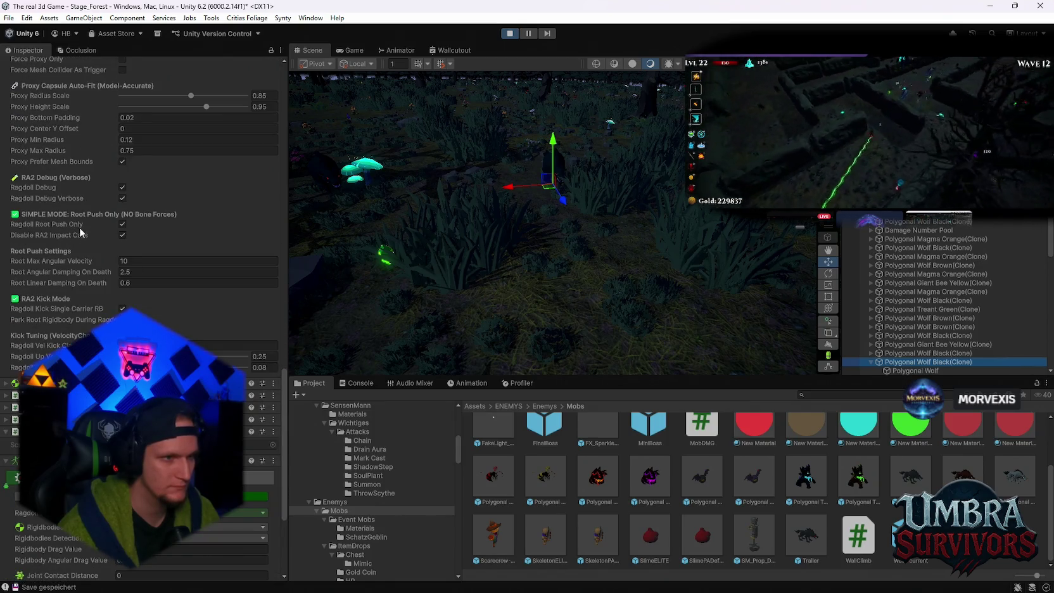
left_click(127, 271)
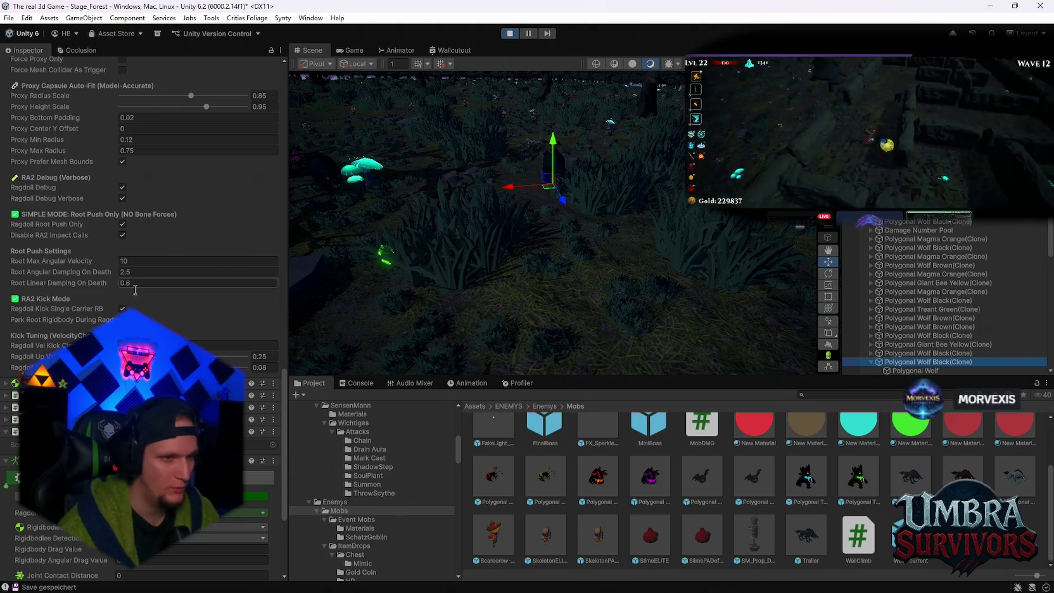
key("Return")
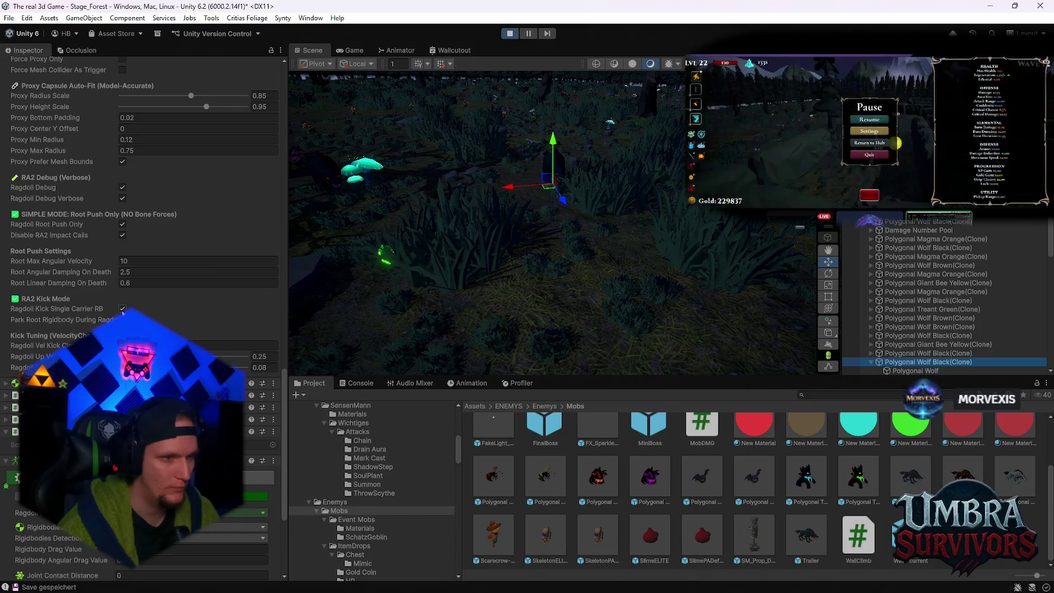
left_click(122, 309)
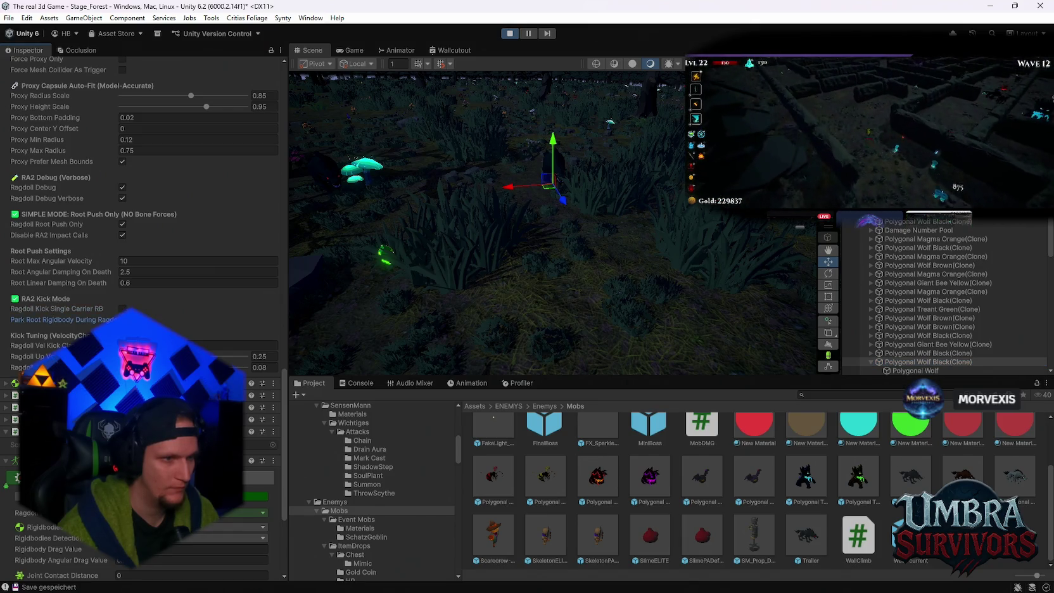
left_click(358, 51)
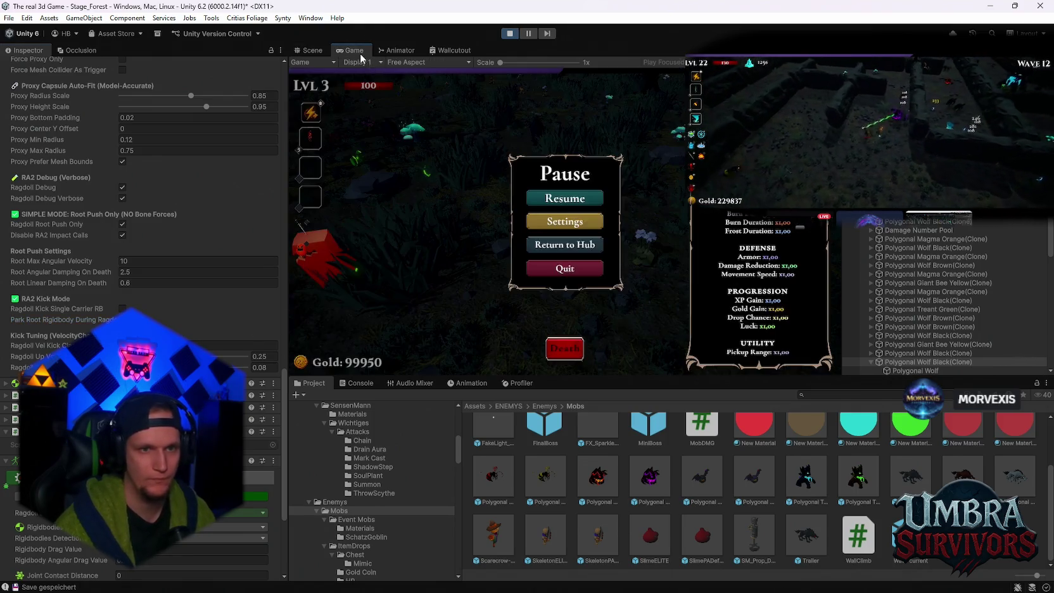
Step: Resume briefly to test the wolf ragdoll kick, then pause and view the Scene
left_click(564, 198)
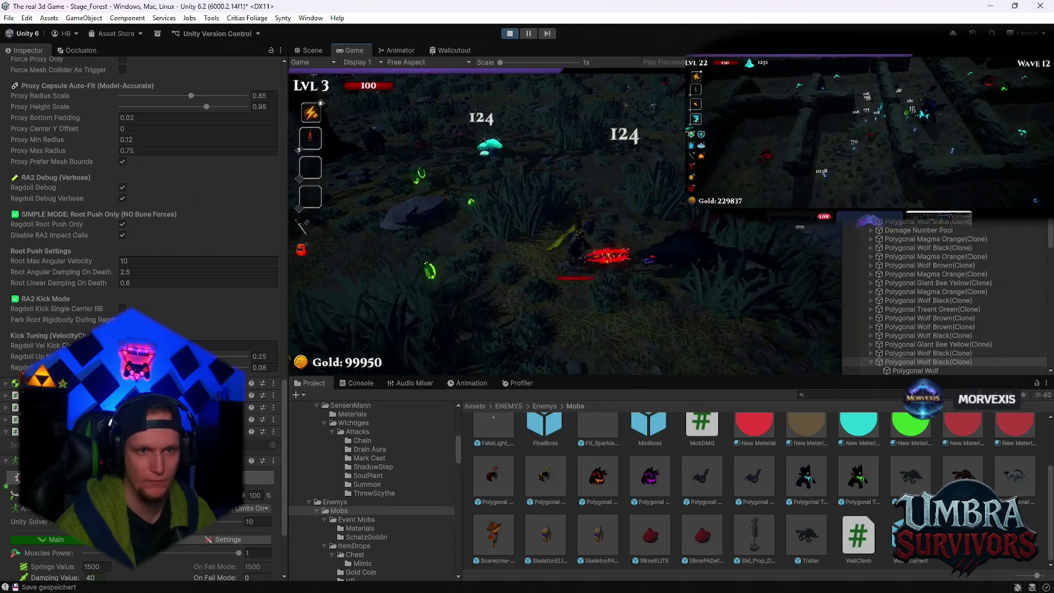
key("Escape")
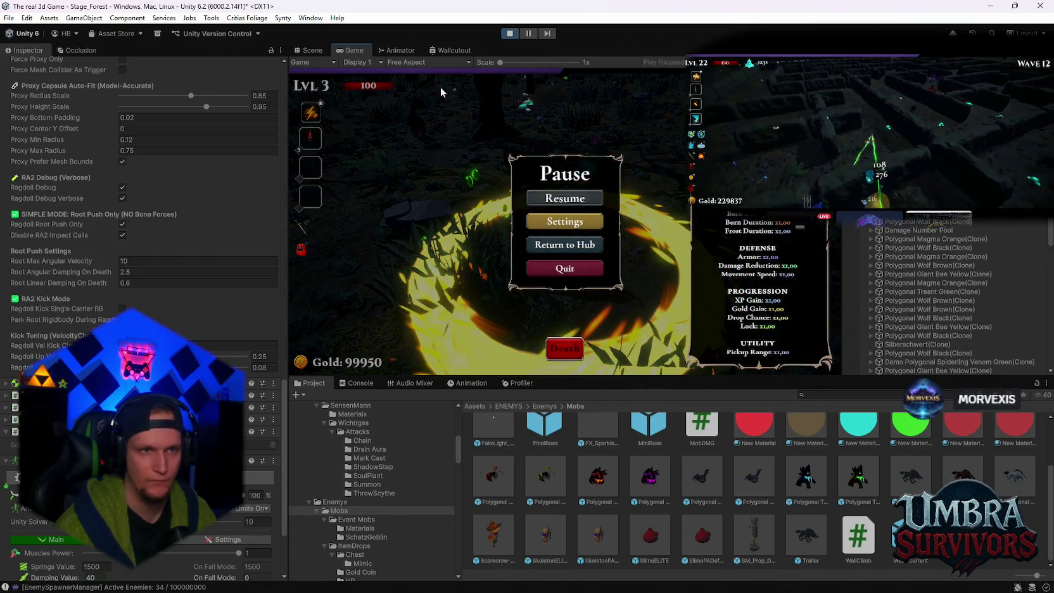
left_click(309, 50)
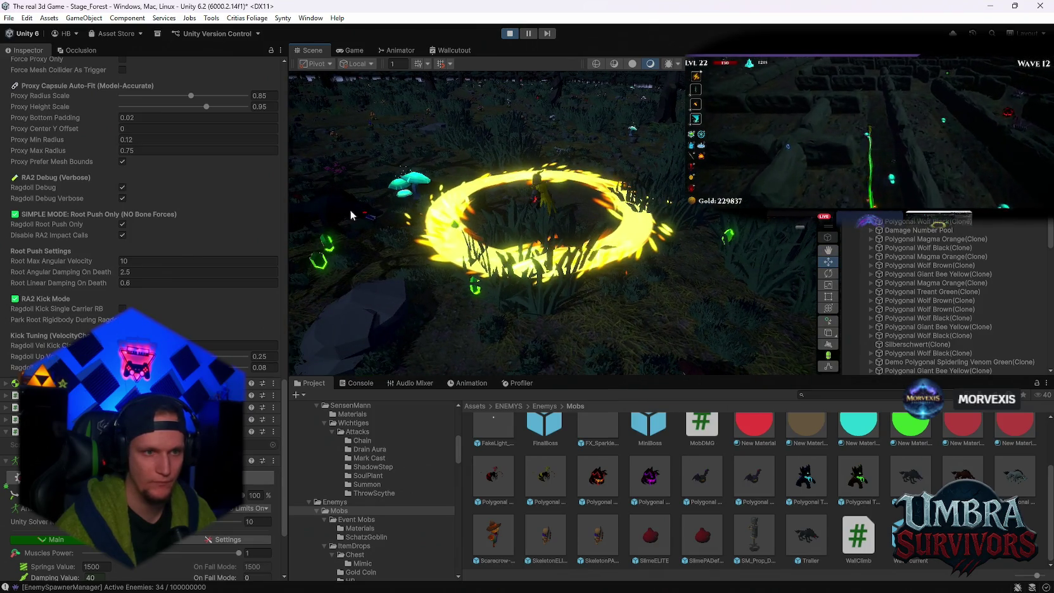
Step: Select and frame a wolf clone, review its Inspector settings, and exit Play mode
left_click(351, 214)
key("f")
scroll(204, 348, "down", 3)
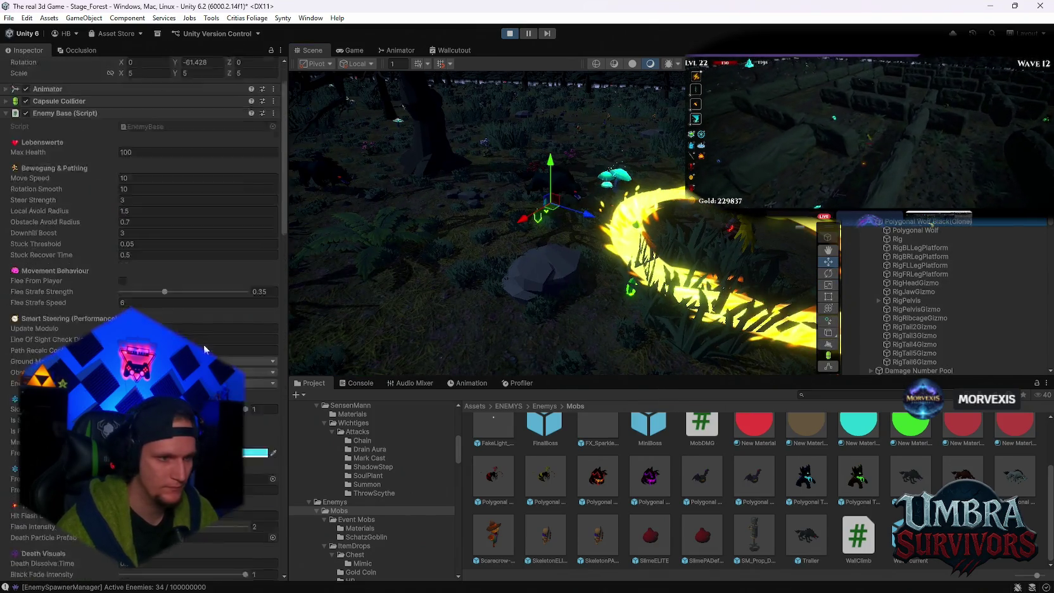
scroll(204, 344, "down", 15)
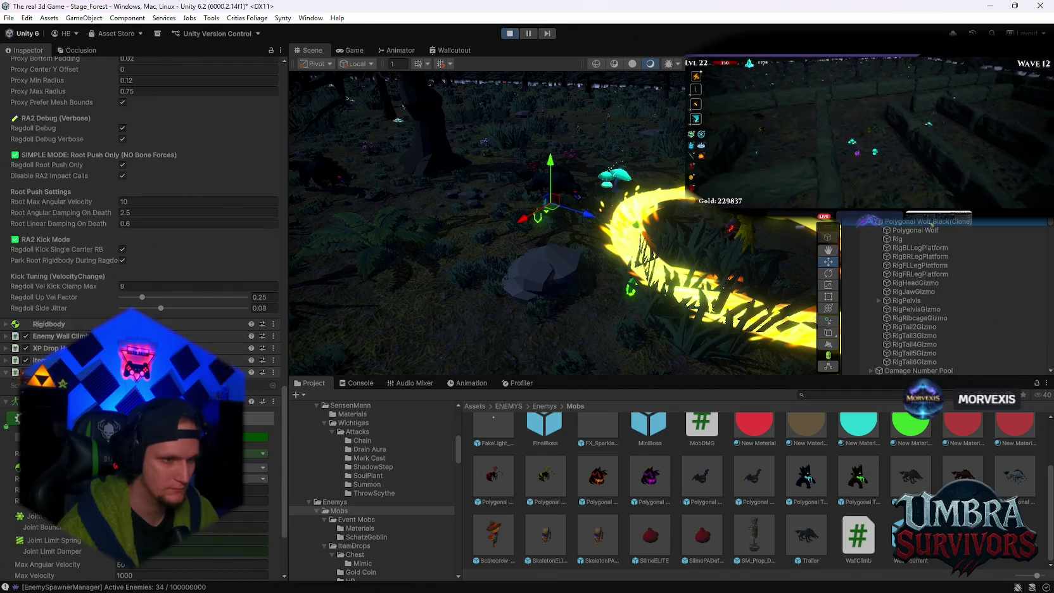
scroll(61, 325, "down", 4)
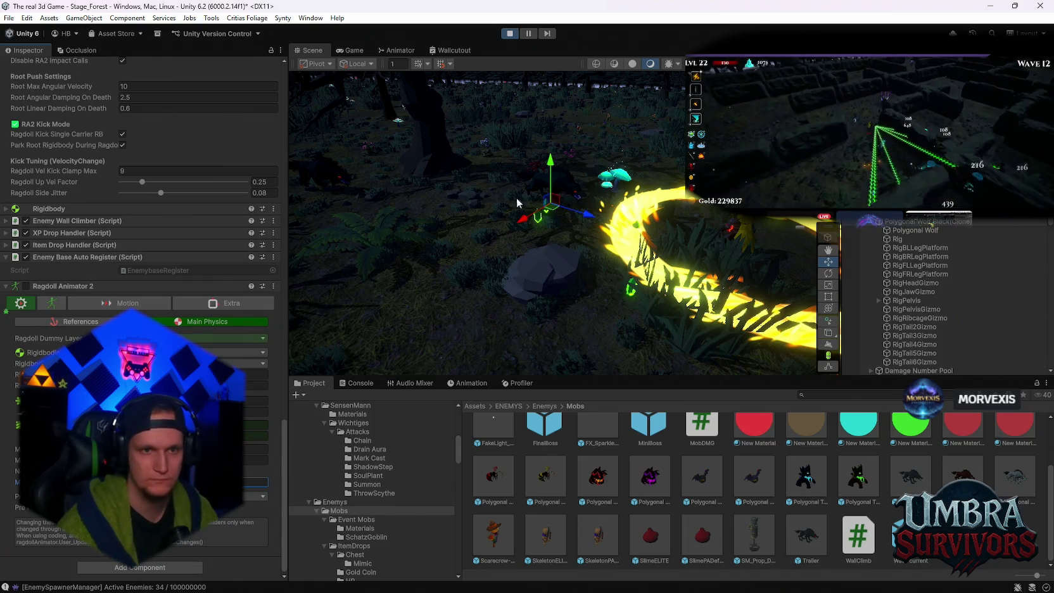
left_click(510, 33)
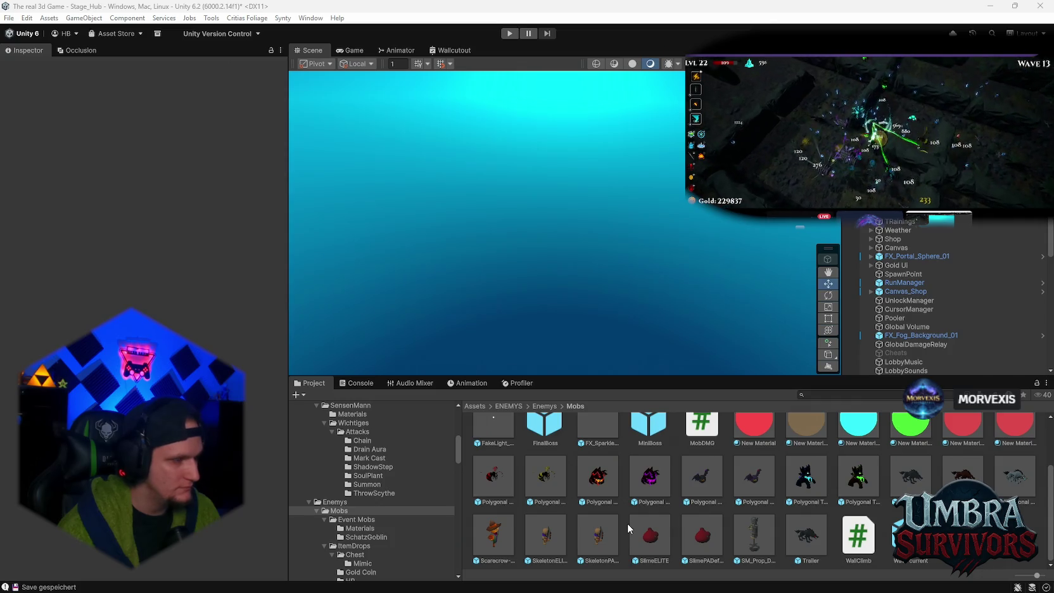
Step: Select the Polygonal Wolf Black prefab and screenshot its RA2 debug and push settings
scroll(769, 511, "up", 2)
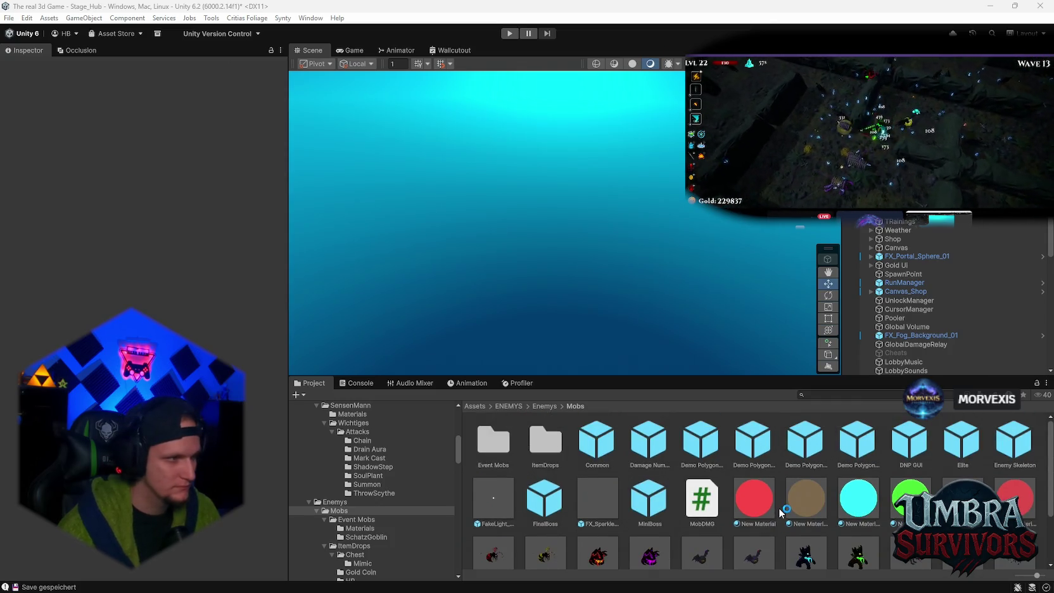
scroll(836, 532, "down", 2)
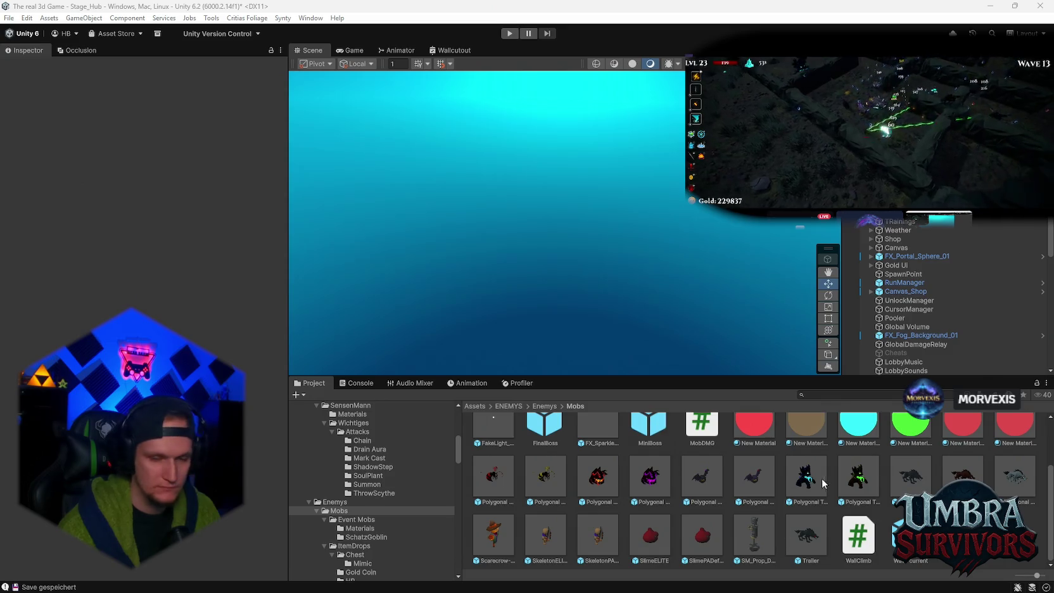
left_click(913, 488)
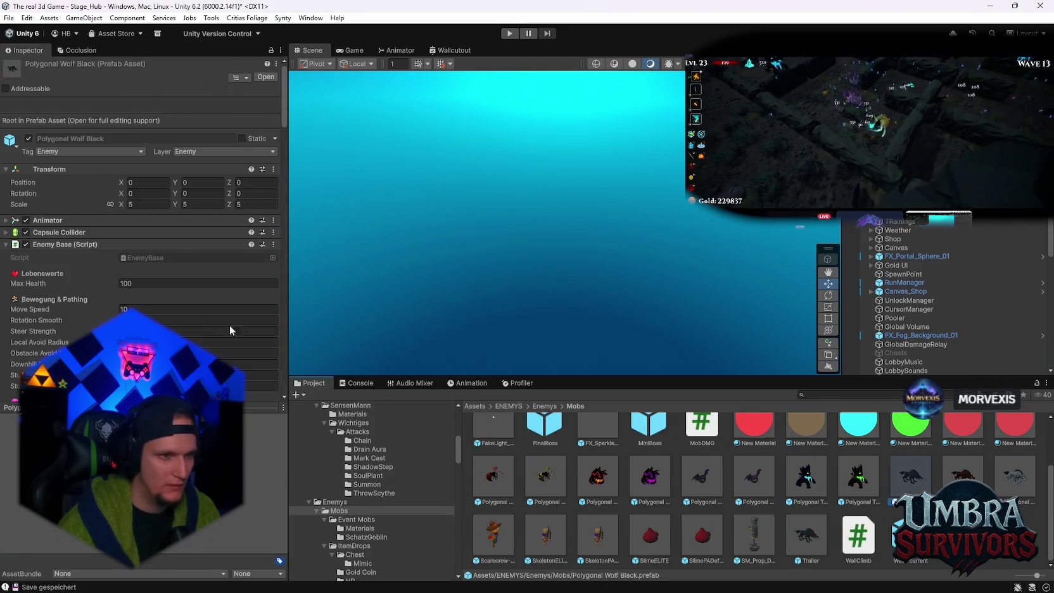
scroll(182, 304, "down", 15)
scroll(185, 300, "down", 8)
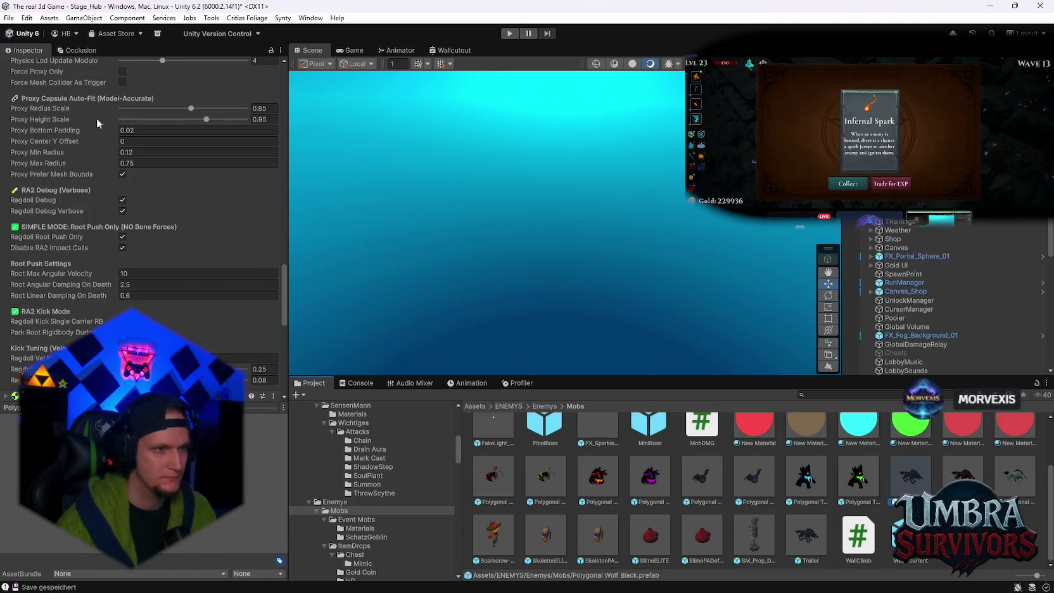
key("super+shift+s")
mouse_move(9, 176)
left_mouse_down()
mouse_move(179, 283)
mouse_move(284, 402)
left_mouse_up()
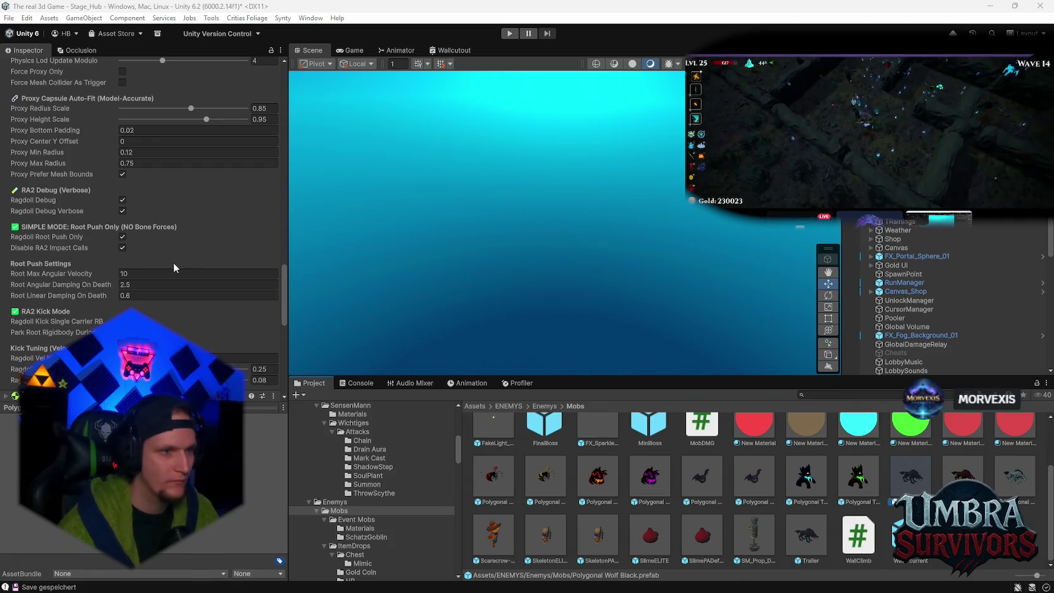
Step: Screenshot the wolf's Death Impulse settings (Ragdoll Impulse Min 10, Max 20)
scroll(175, 267, "up", 10)
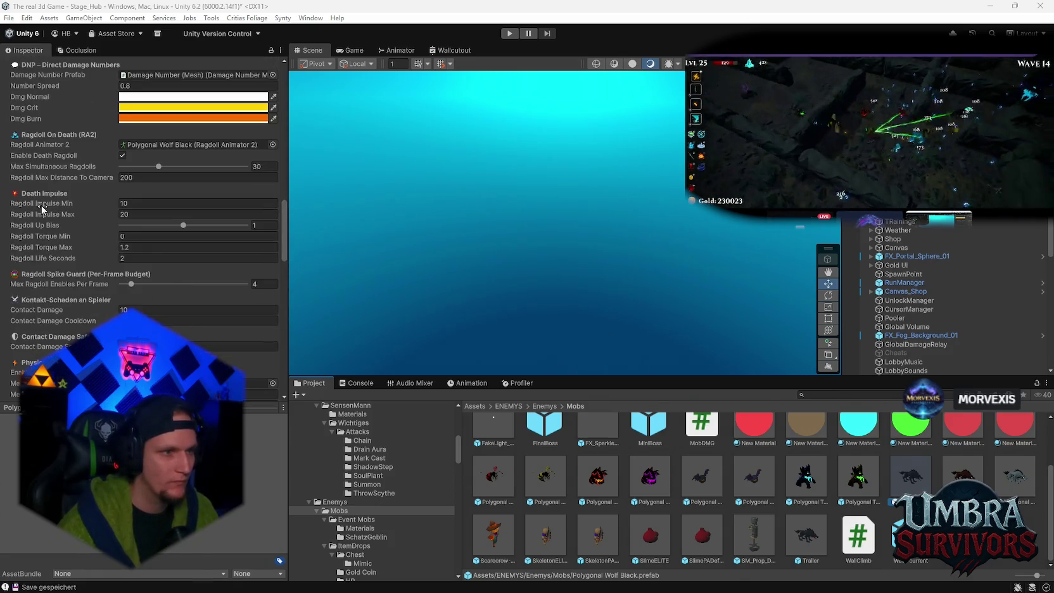
key("super+shift+s")
mouse_move(8, 182)
left_mouse_down()
mouse_move(70, 232)
mouse_move(302, 330)
mouse_move(286, 299)
left_mouse_up()
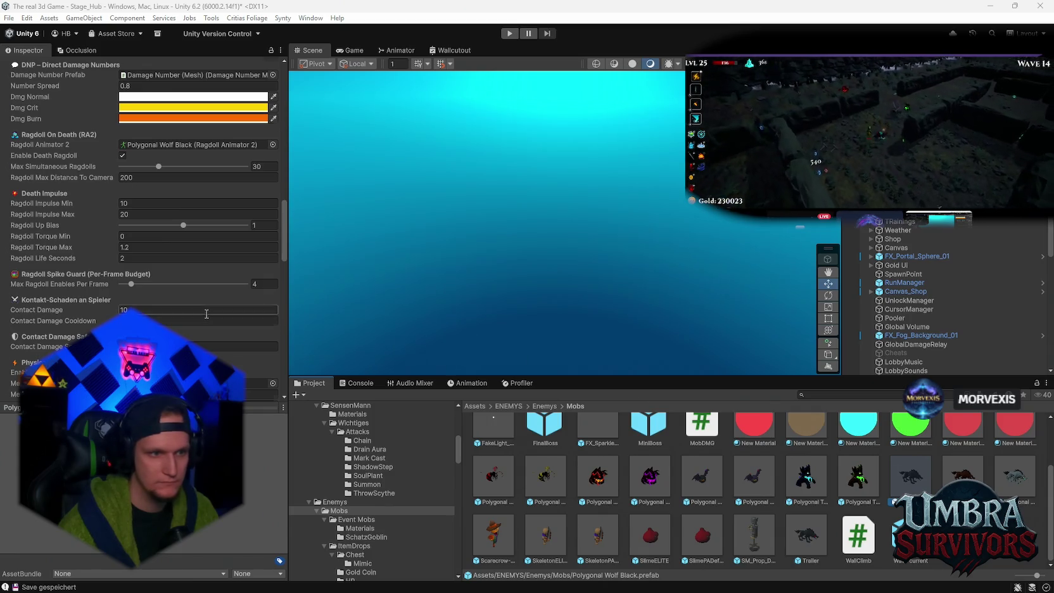
scroll(207, 314, "down", 15)
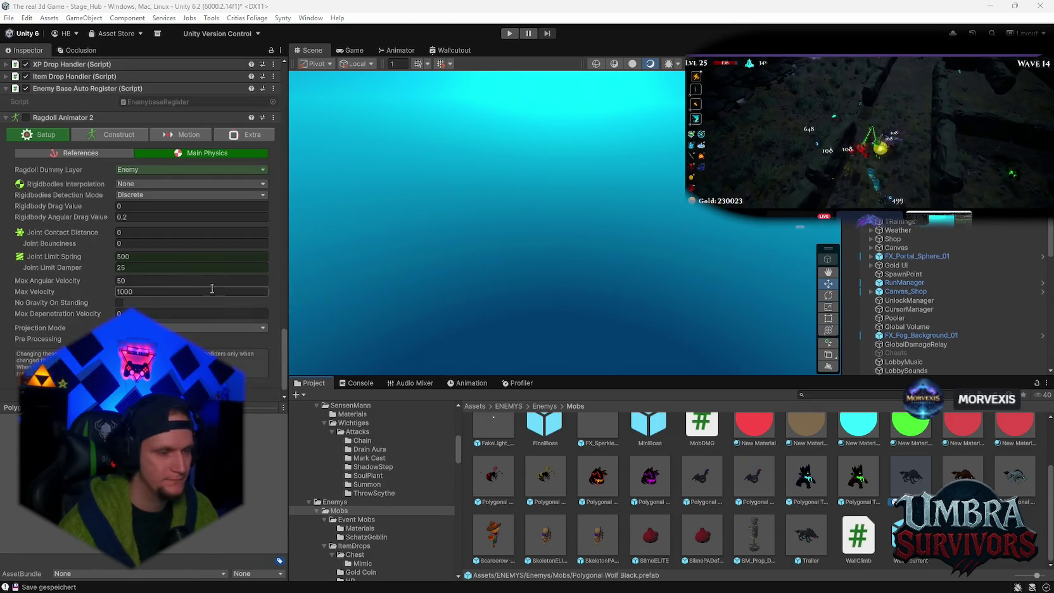
Step: Screenshot the Ragdoll Animator 2 Main Physics settings
key("super+shift+s")
mouse_move(1, 115)
left_mouse_down()
mouse_move(293, 350)
mouse_move(282, 400)
left_mouse_up()
key("super+shift+s")
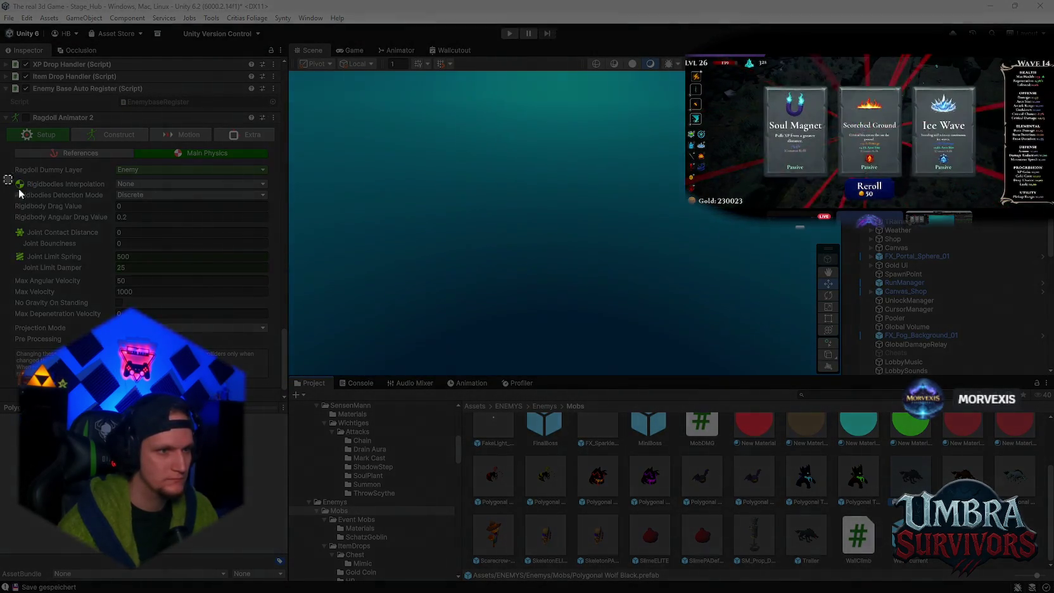
mouse_move(2, 174)
left_mouse_down()
mouse_move(288, 373)
mouse_move(279, 394)
left_mouse_up()
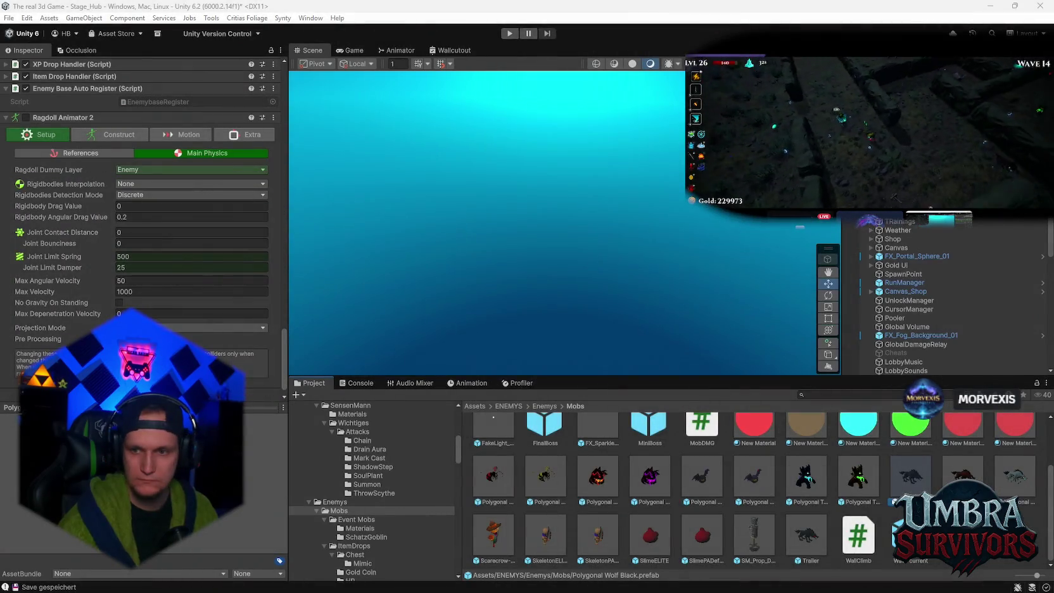
Step: Screenshot the References settings, then show the Construct core bone chain
left_click(78, 152)
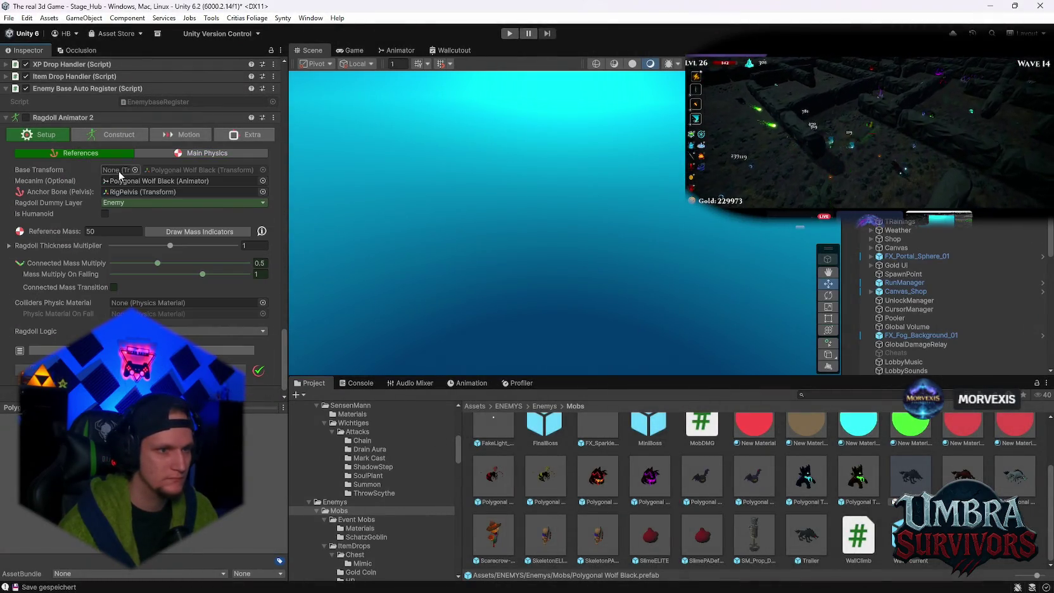
key("shift+super+s")
left_click_drag(10, 126, 276, 412)
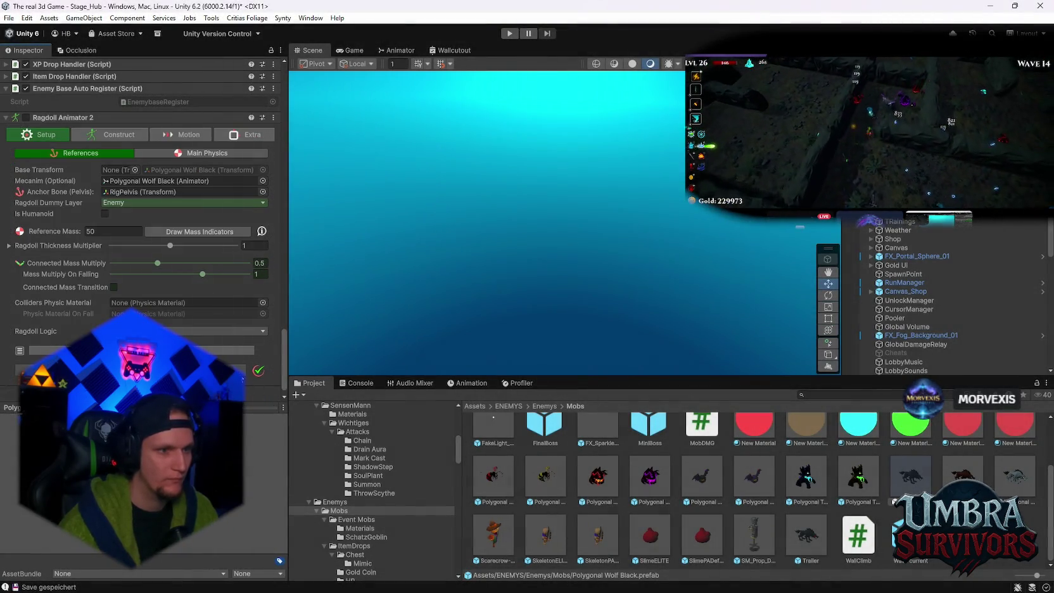
left_click(95, 135)
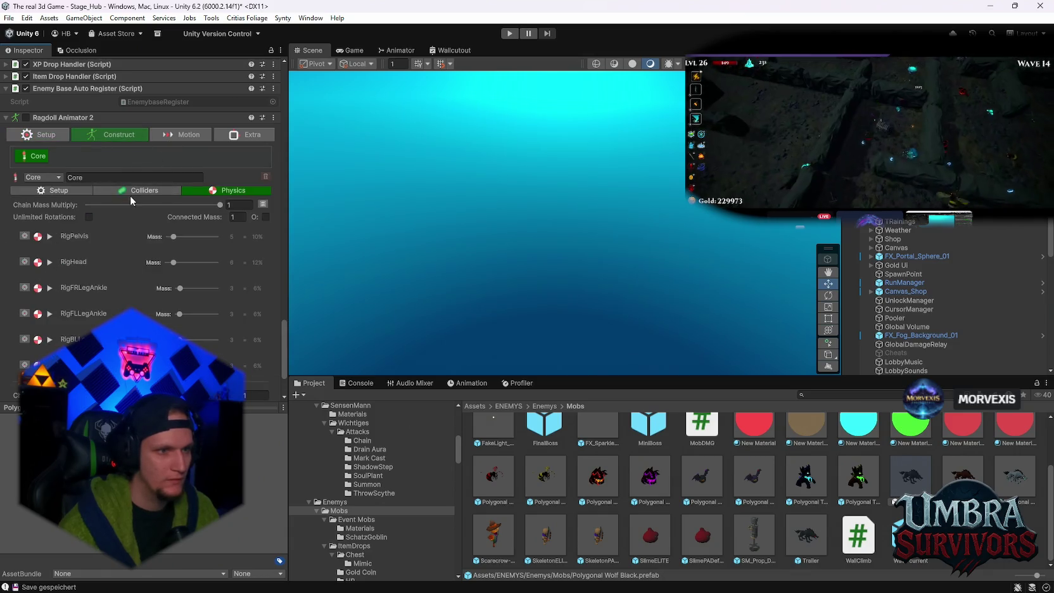
Step: Browse the core bone list and capsule colliders, expanding RigHead's collider parameters
left_click(130, 190)
left_click(59, 190)
scroll(115, 257, "down", 1)
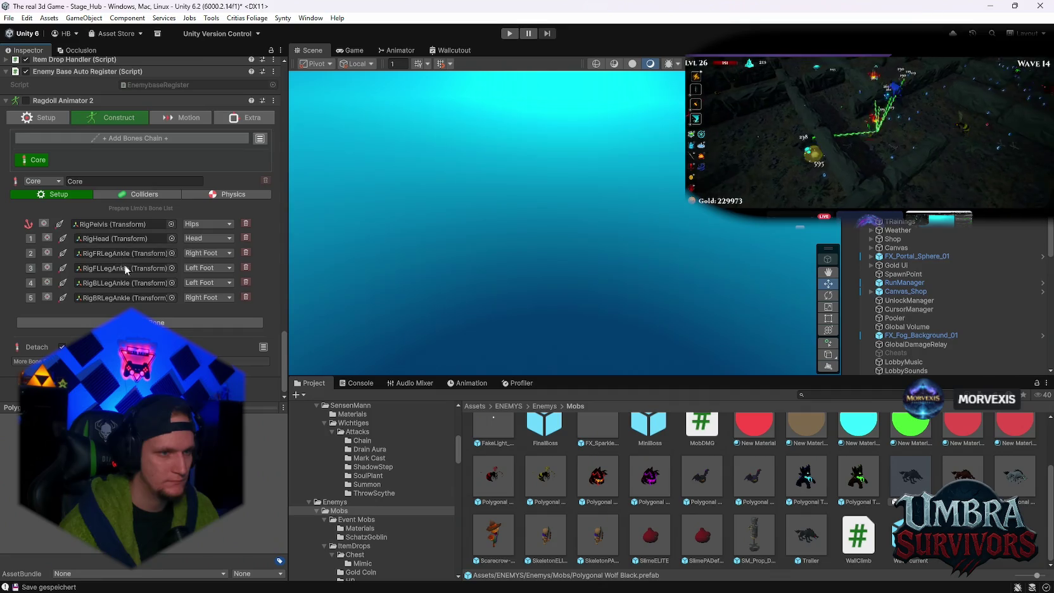
left_click(139, 194)
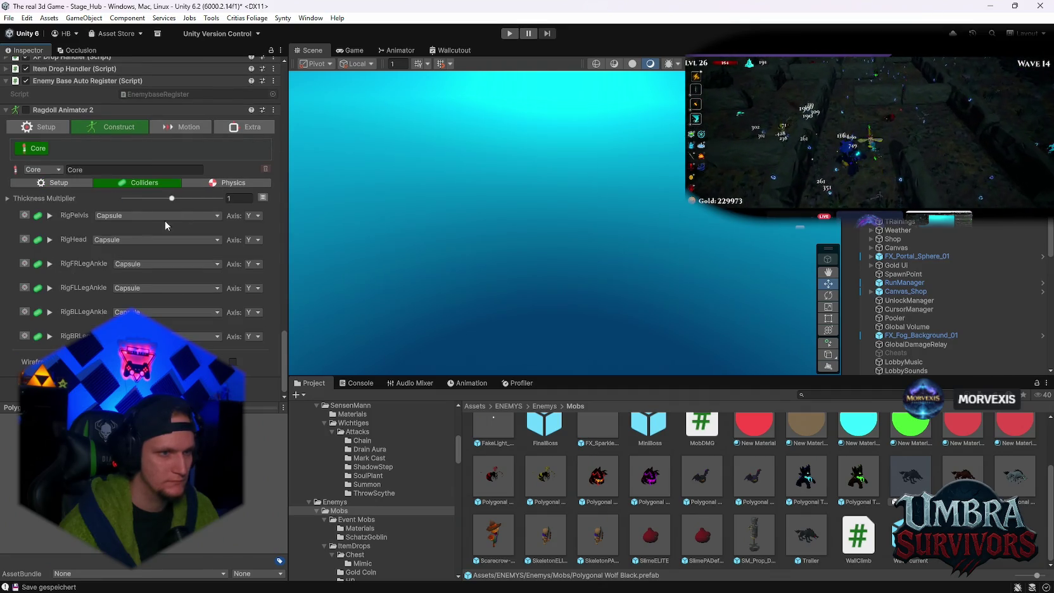
left_click(50, 240)
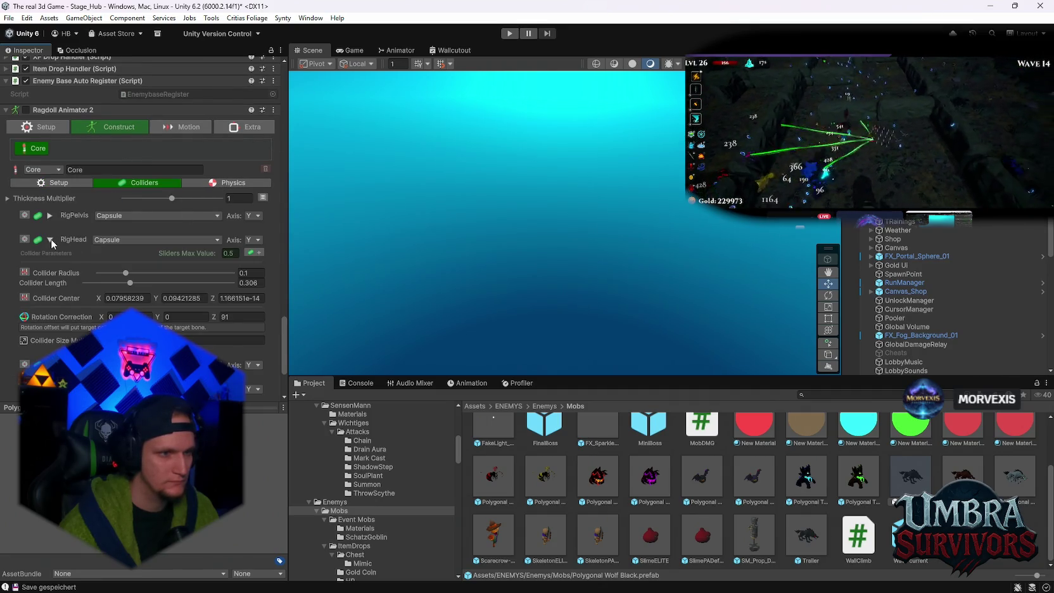
left_click(51, 240)
Step: Check per-bone masses, return to the bone list, then show the Motion settings
left_click(219, 183)
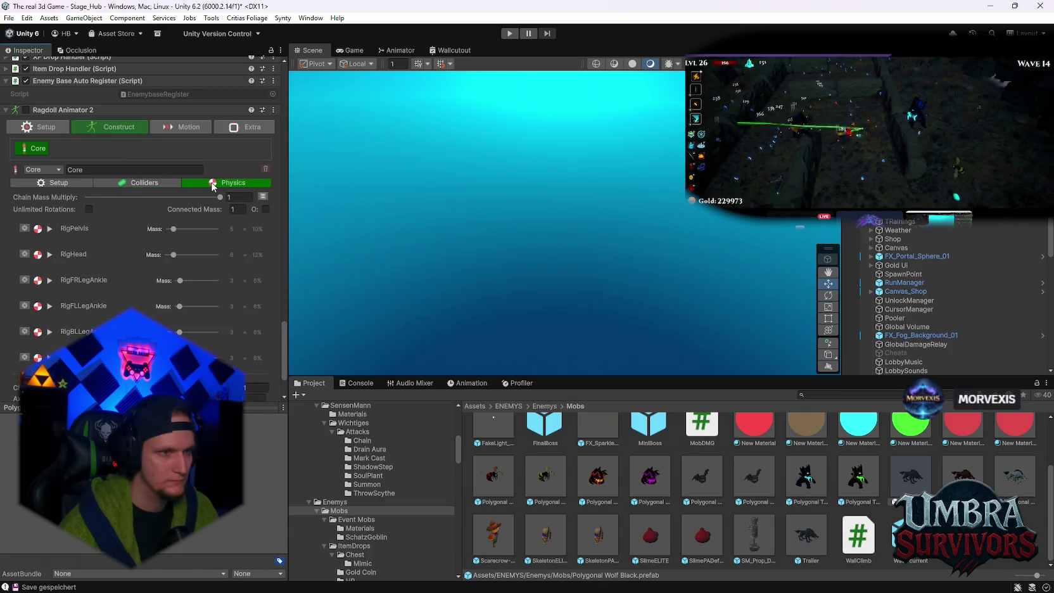
left_click(61, 183)
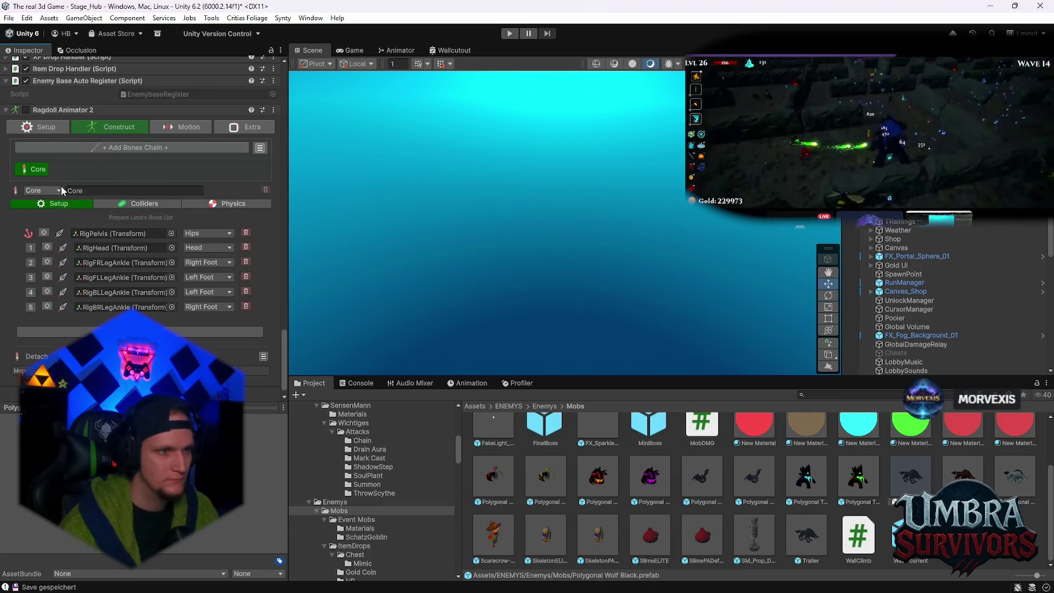
mouse_move(24, 230)
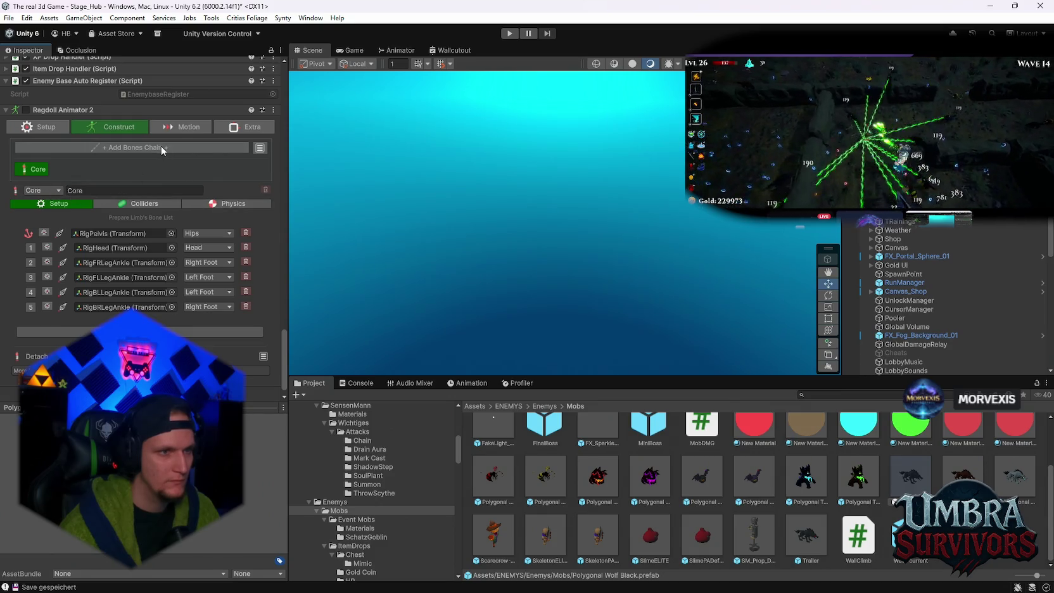
left_click(178, 125)
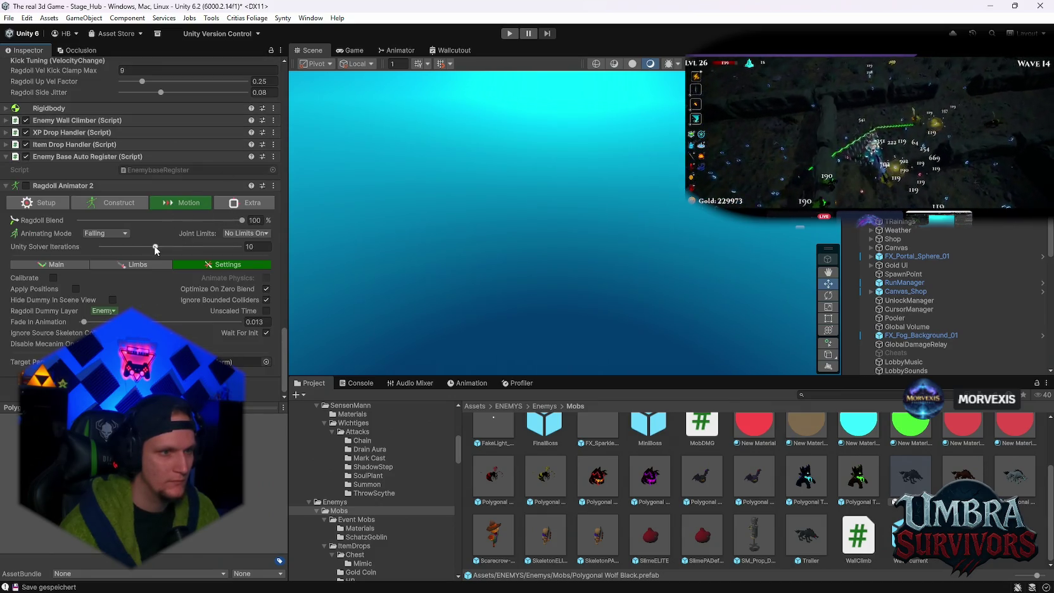
Step: Screenshot the Motion settings, then show Limbs and the Main muscle settings (Muscles Power 1)
key("super+shift+s")
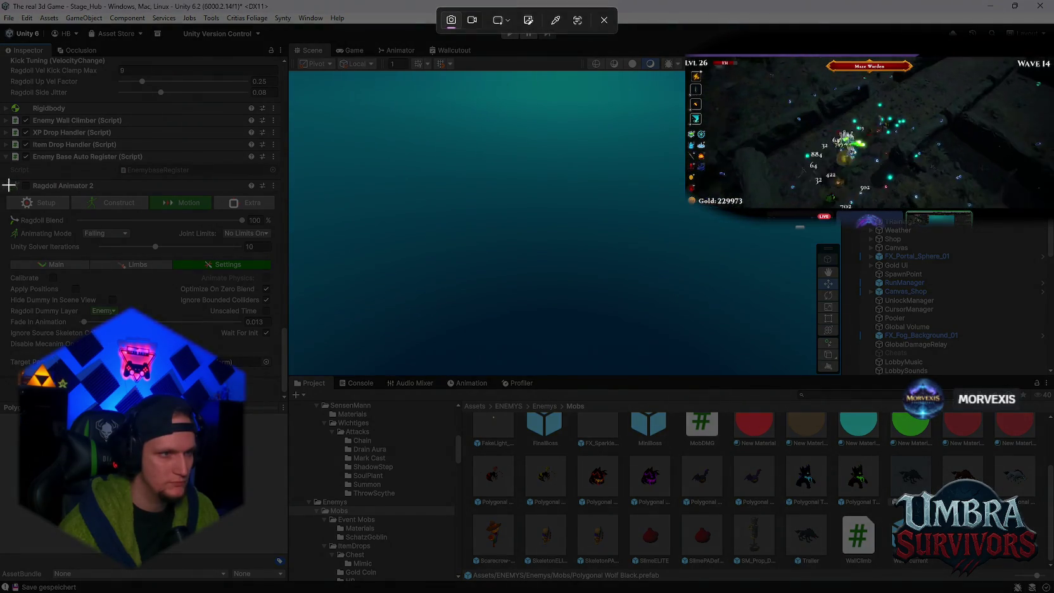
mouse_move(5, 193)
left_mouse_down()
mouse_move(84, 233)
mouse_move(278, 403)
left_mouse_up()
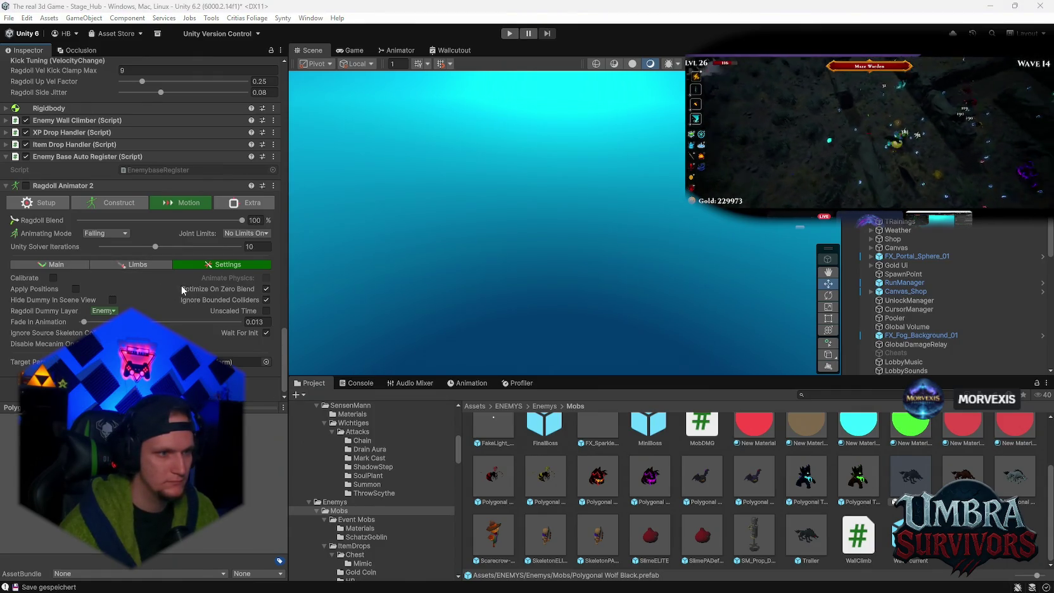
left_click(127, 265)
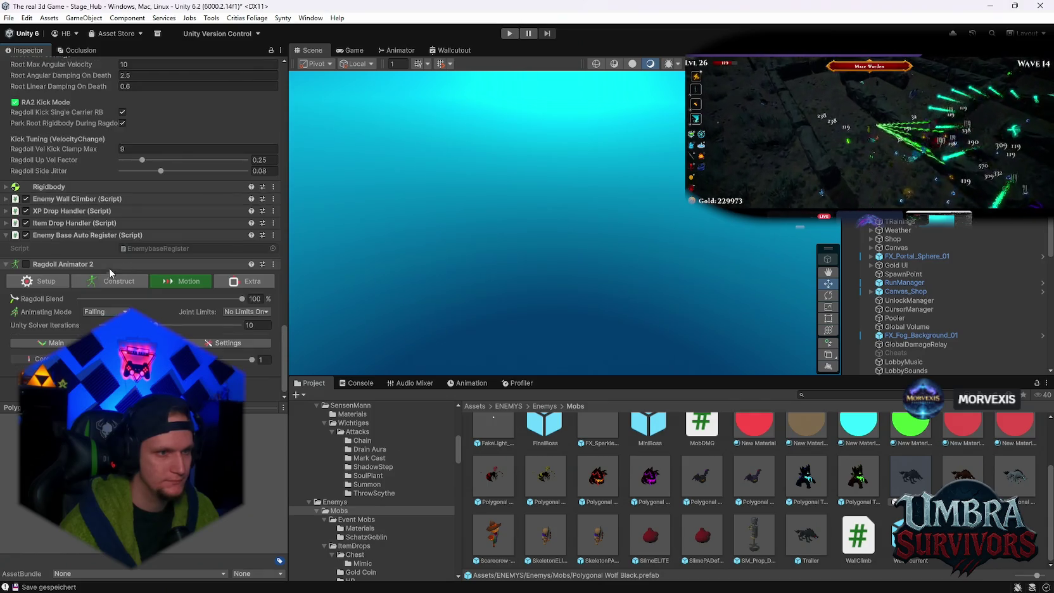
left_click(61, 346)
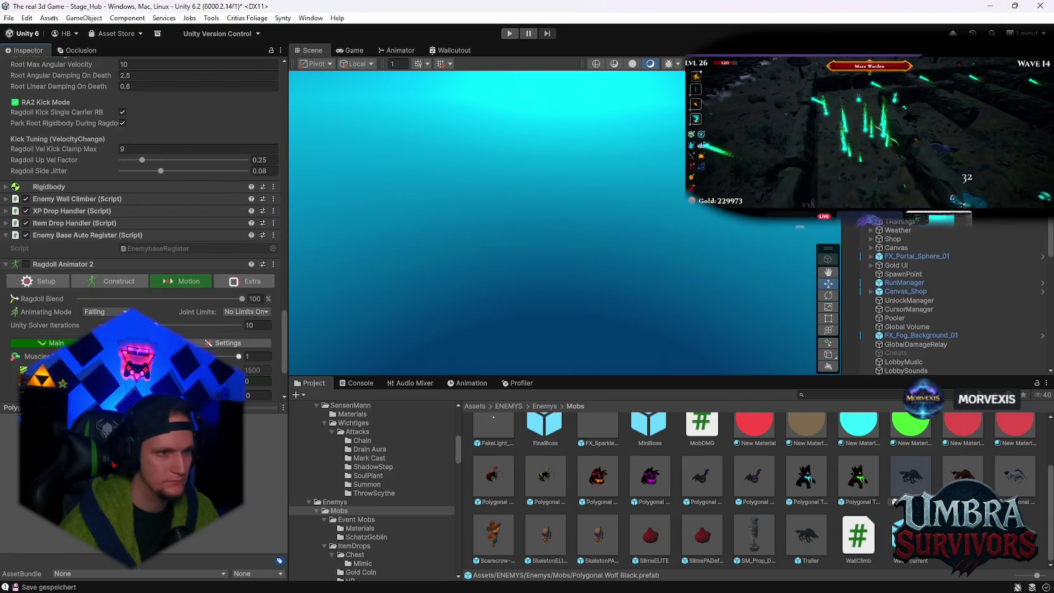
scroll(61, 346, "down", 3)
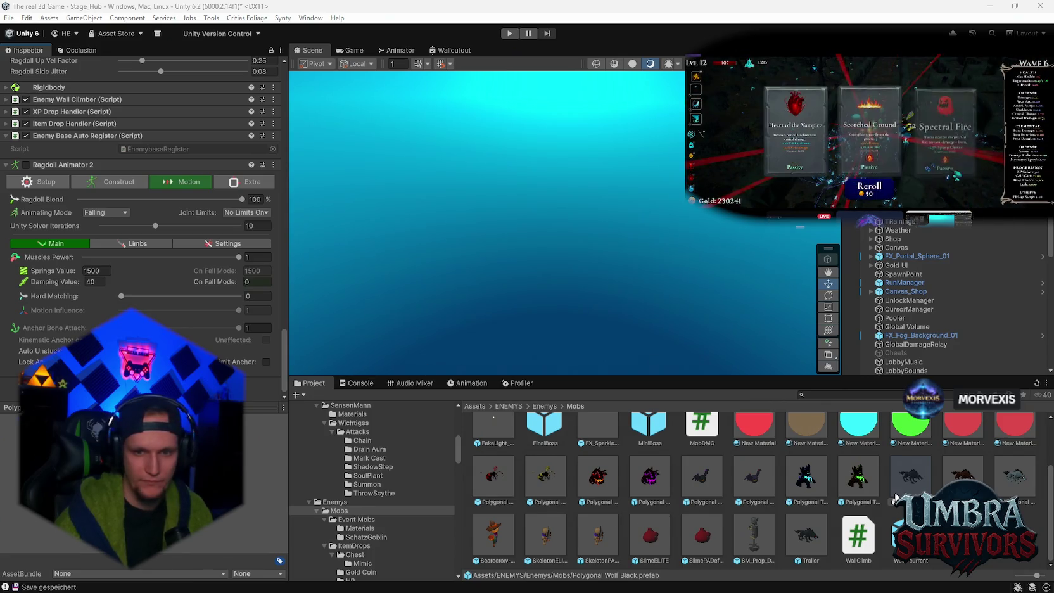
Step: Set Death Impulse Min 6, Max 9, Up Bias 0, Torque Max 0 and Ragdoll Life Seconds 1.3
scroll(181, 317, "up", 15)
scroll(183, 320, "up", 20)
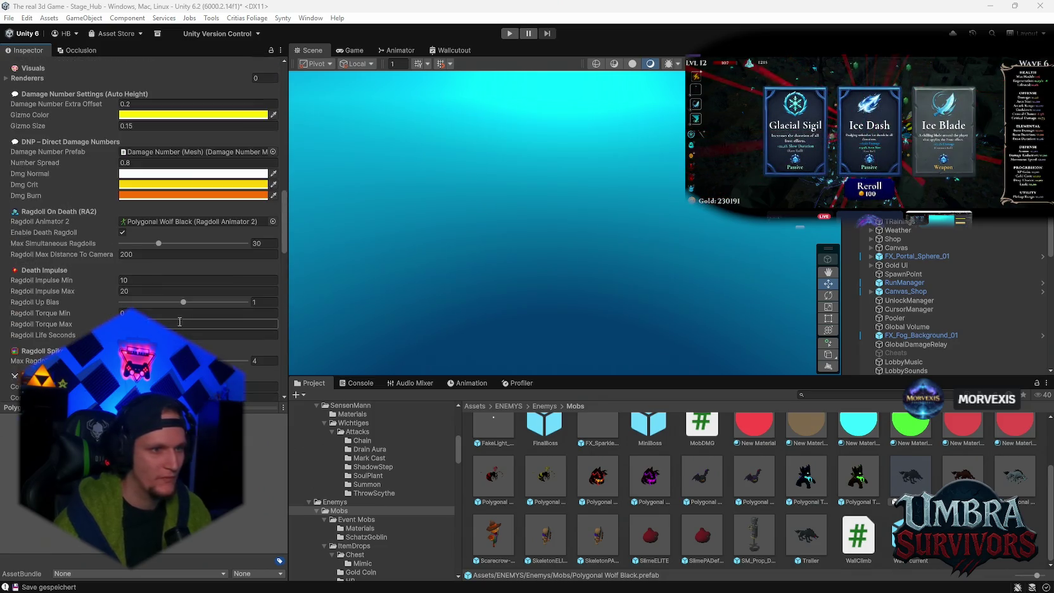
scroll(168, 320, "down", 20)
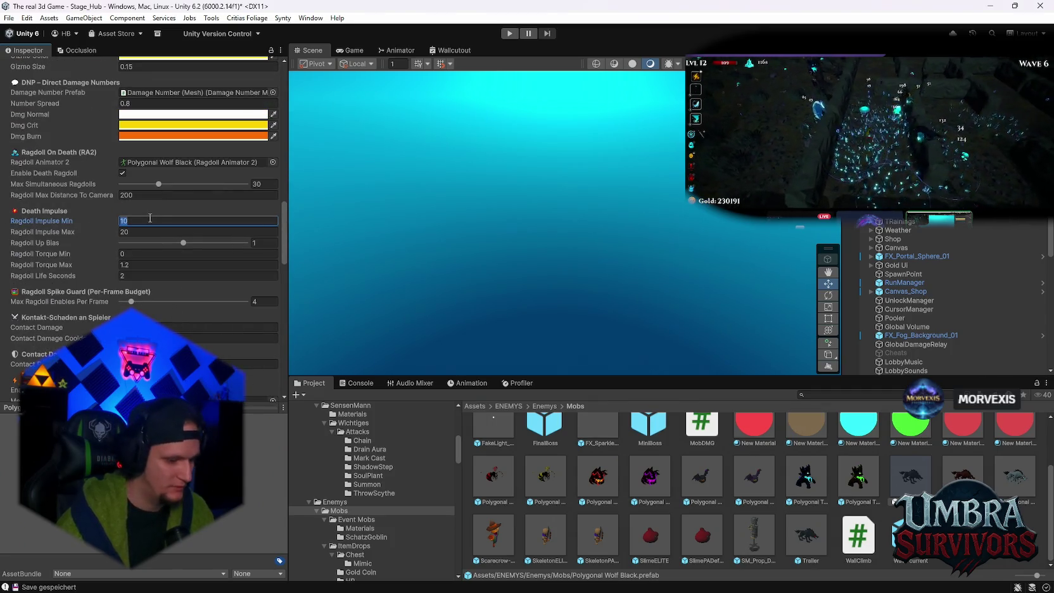
left_click(151, 218)
type("6")
left_click(142, 233)
type("9")
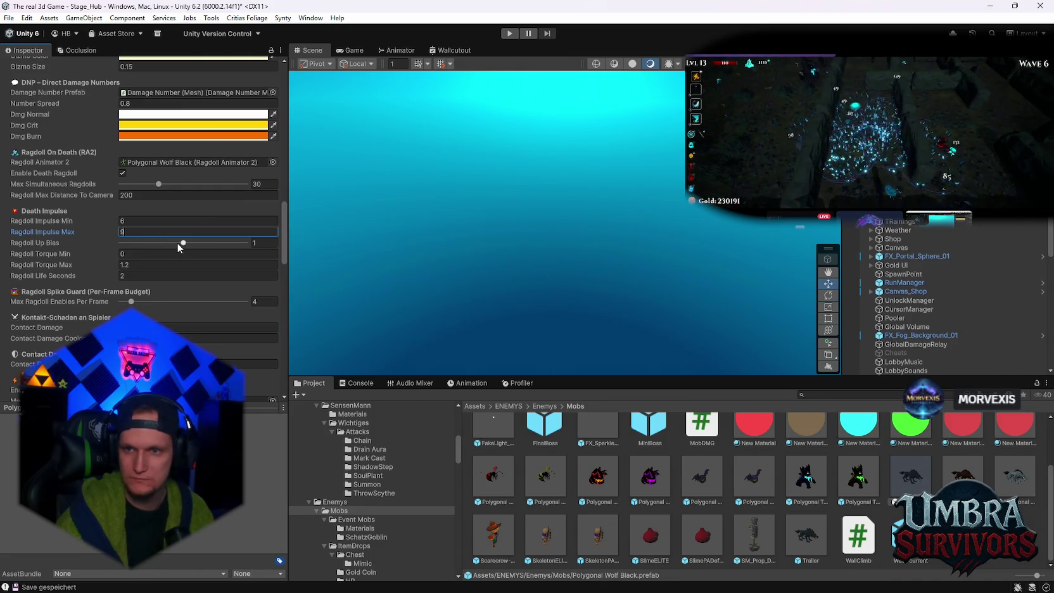
mouse_move(194, 243)
left_mouse_down()
mouse_move(212, 242)
mouse_move(121, 243)
left_mouse_up()
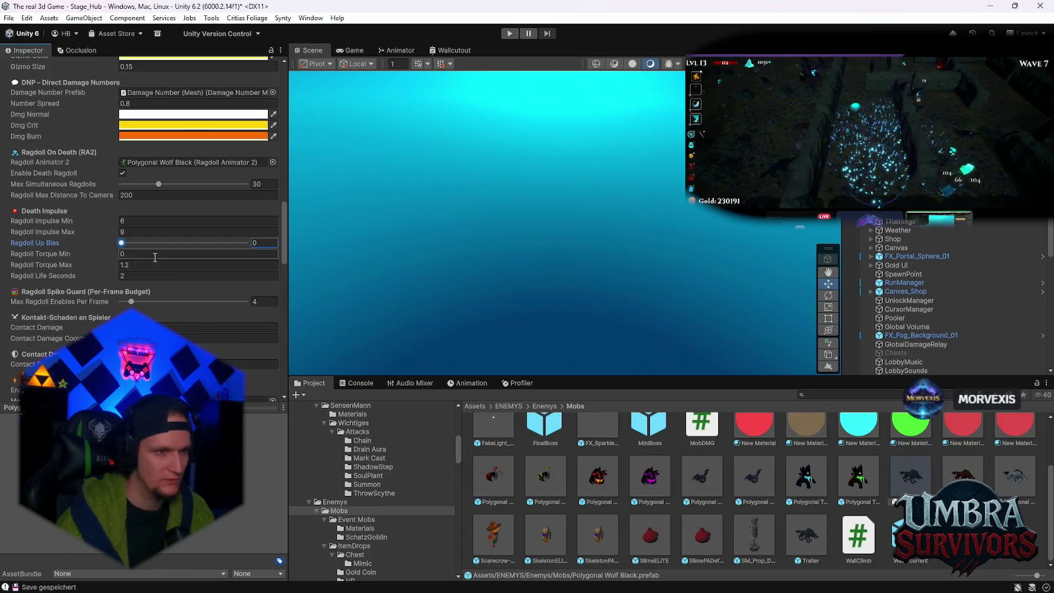
left_click(156, 264)
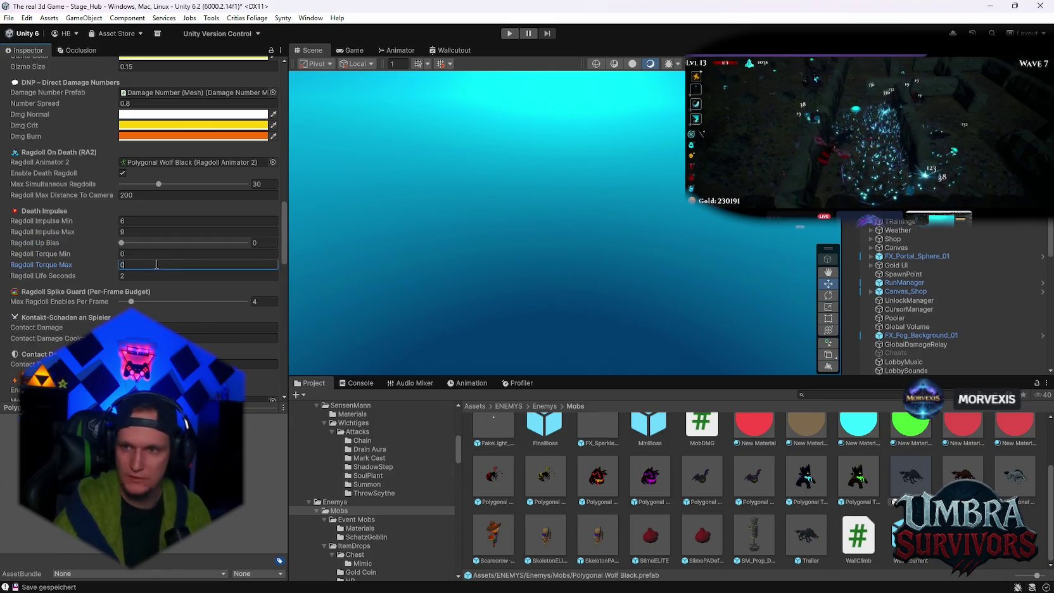
type("0")
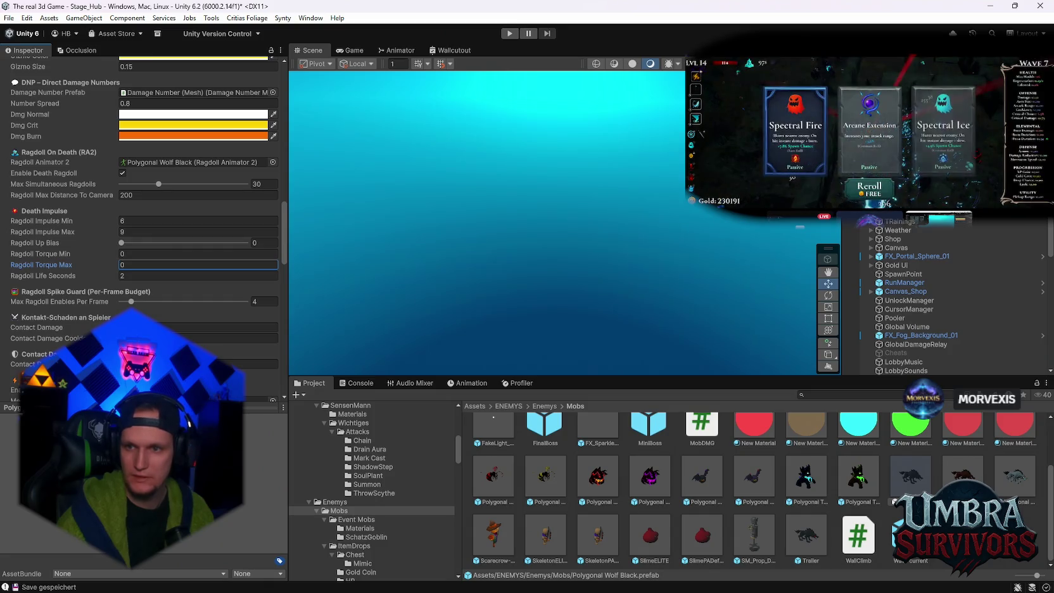
left_click(135, 276)
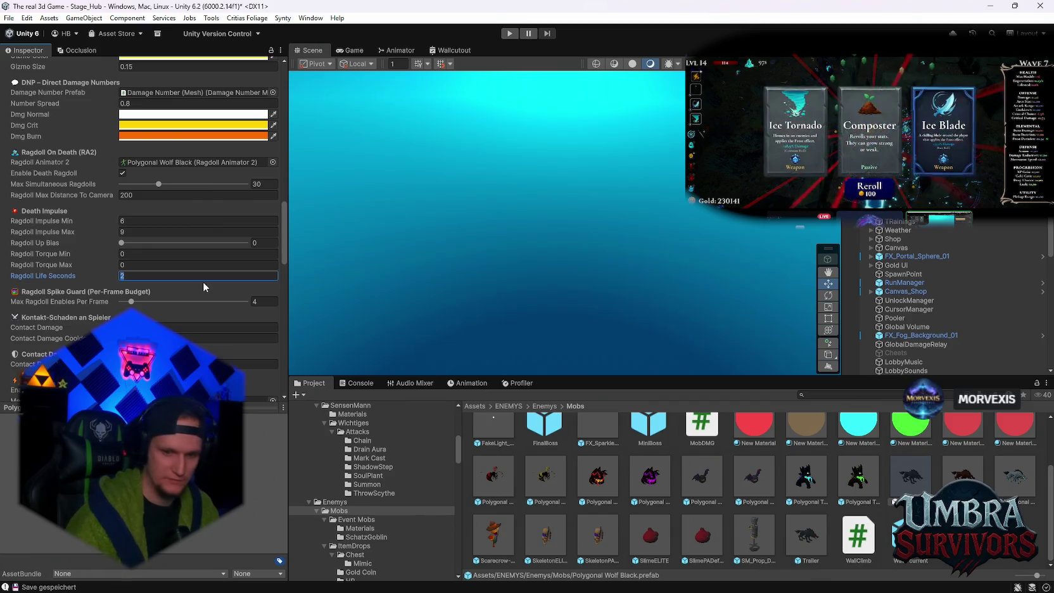
type("1.3")
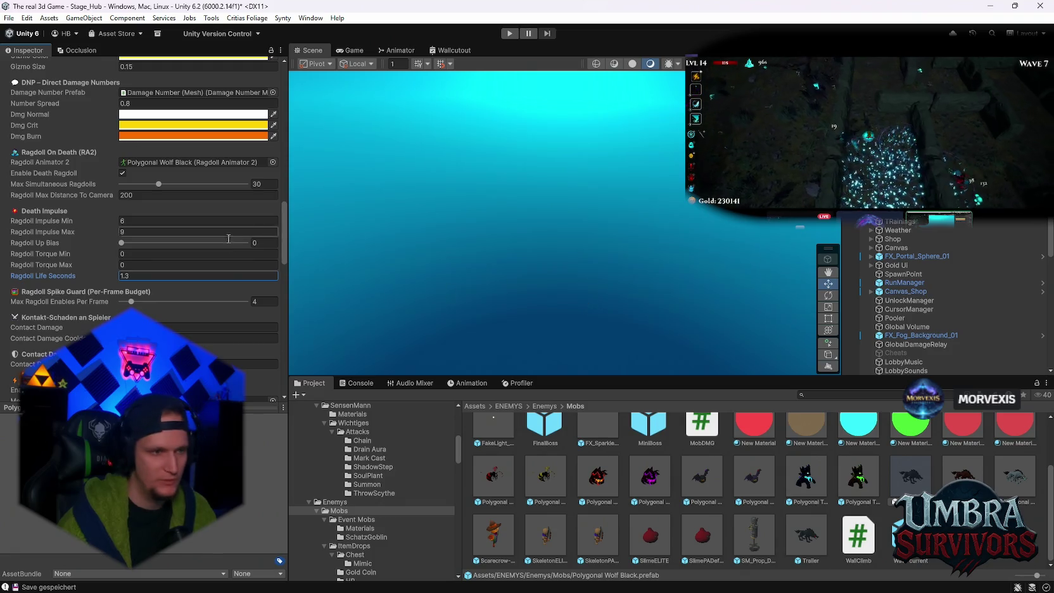
Step: Uncheck Ragdoll Root Push Only under SIMPLE MODE
scroll(183, 258, "down", 15)
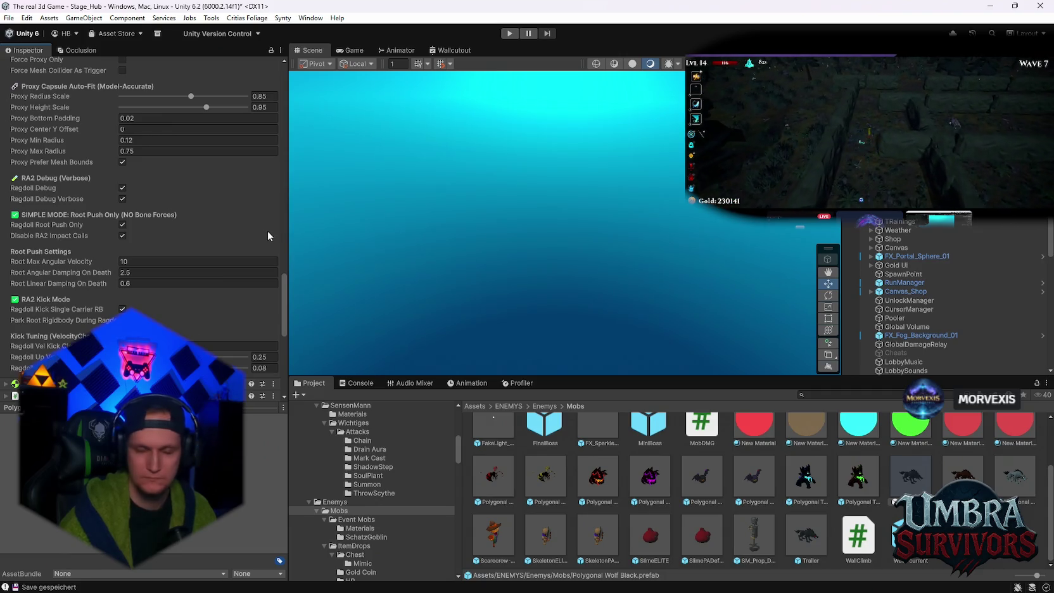
left_click(124, 225)
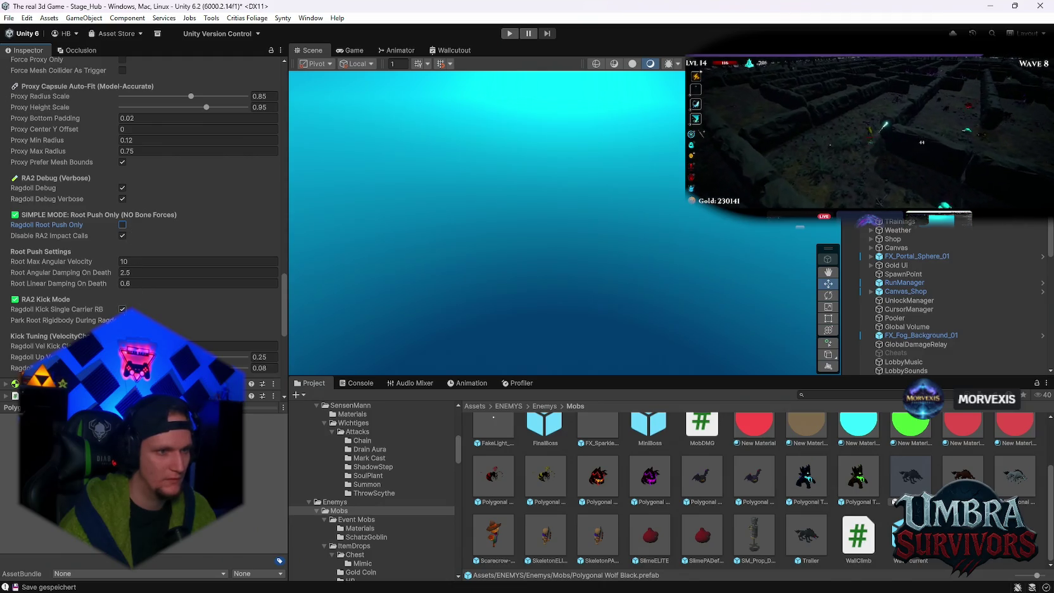
left_click(123, 309)
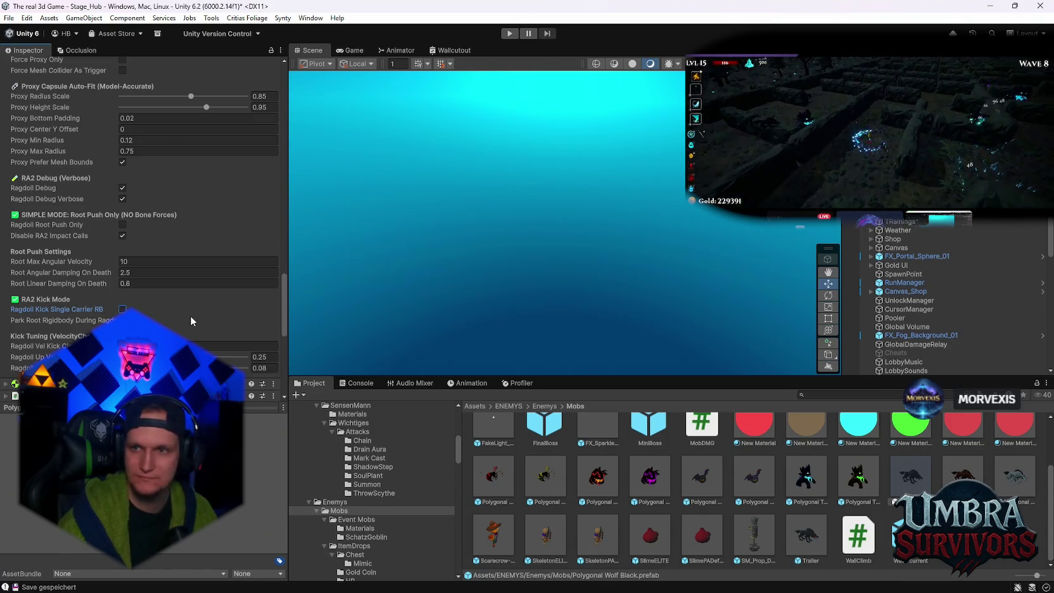
scroll(193, 316, "down", 1)
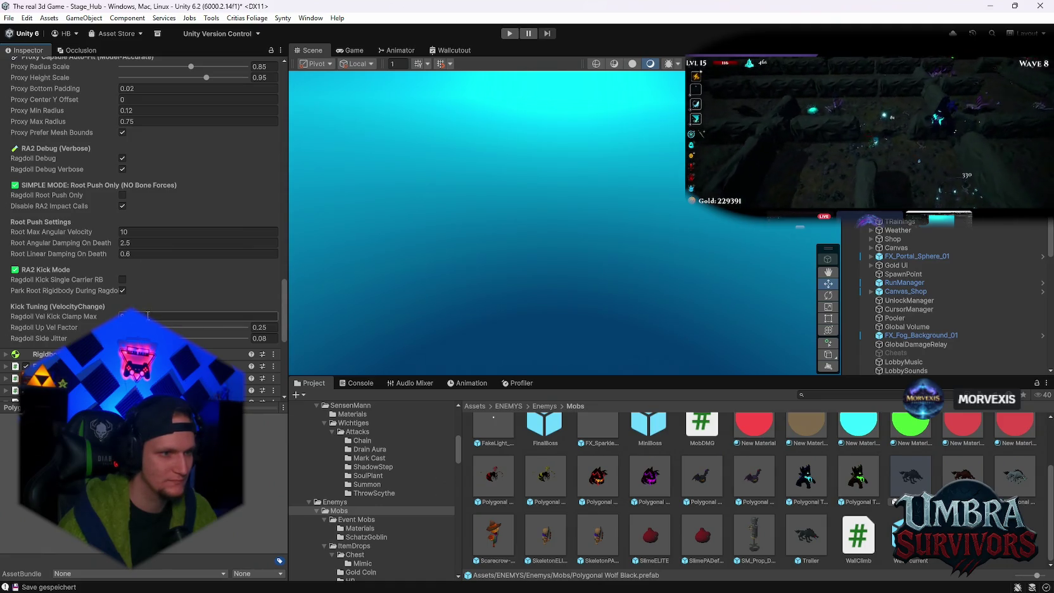
Step: Set Root Angular Damping On Death to 3 and Root Linear Damping to 0.7
left_click(151, 242)
type("3")
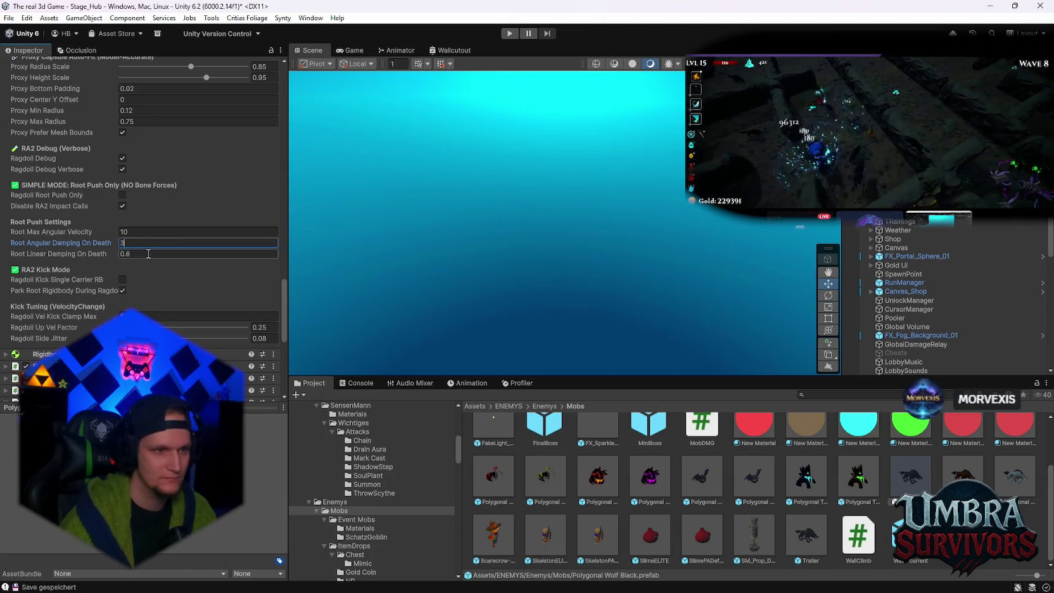
left_click(150, 255)
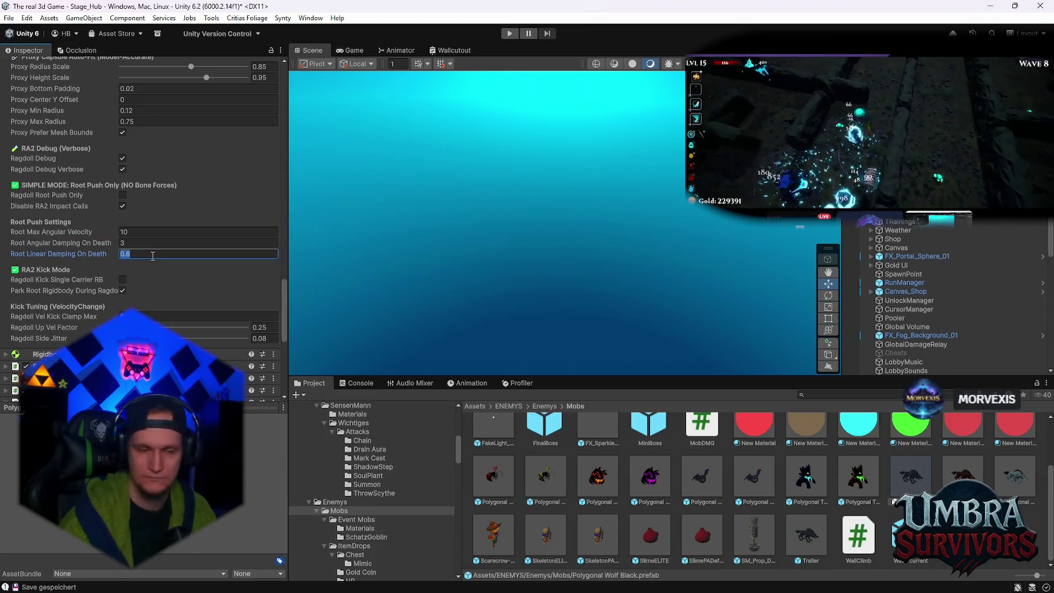
type("0.7")
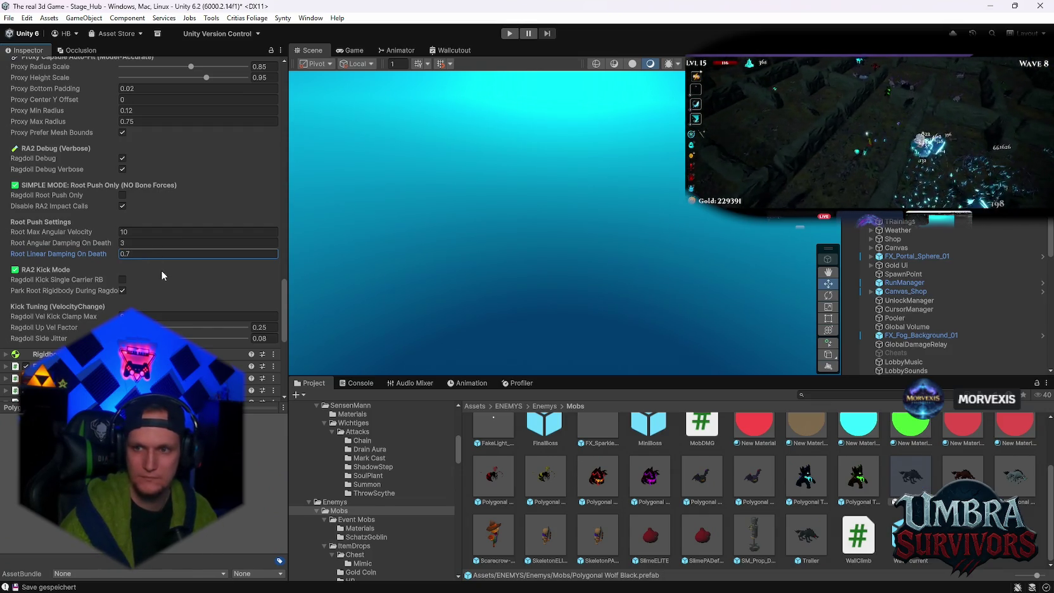
key("Return")
Step: Set Ragdoll Up Vel Factor to 0.3 and Ragdoll Side Jitter to 0.06
scroll(161, 270, "down", 2)
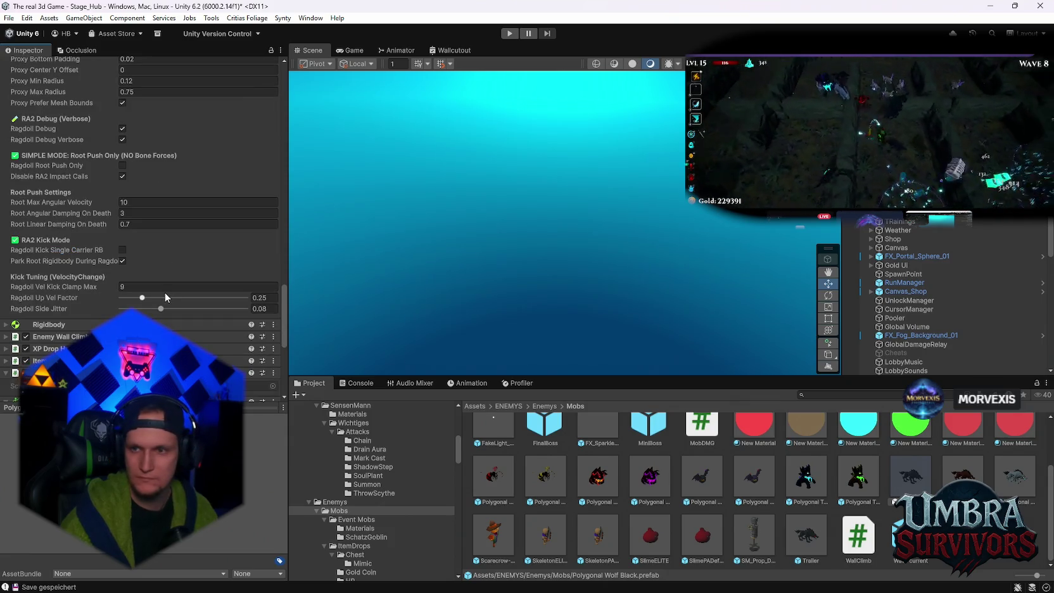
left_click(274, 298)
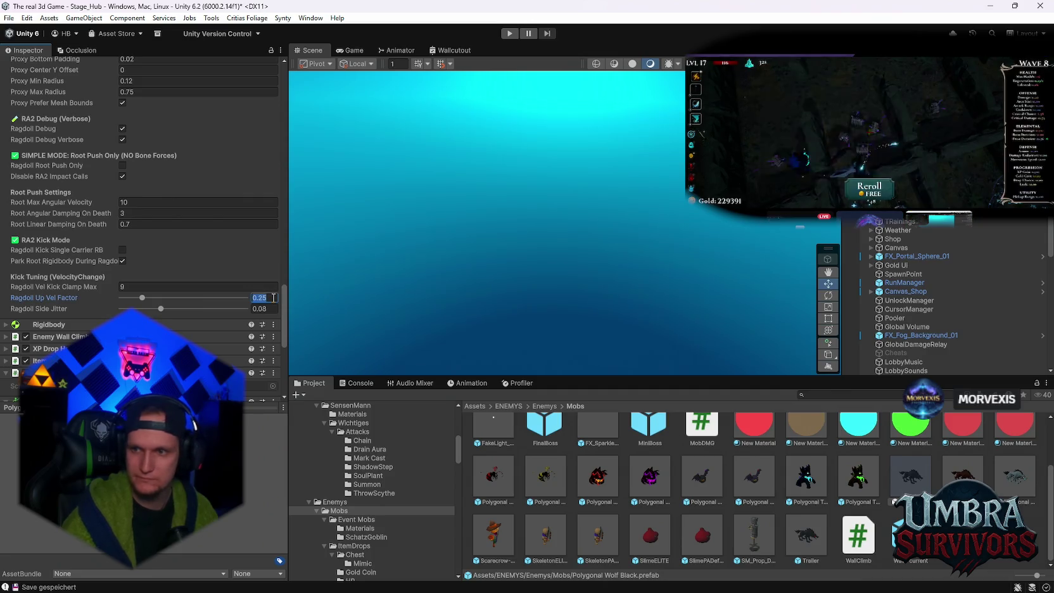
type("0.3")
key("Return")
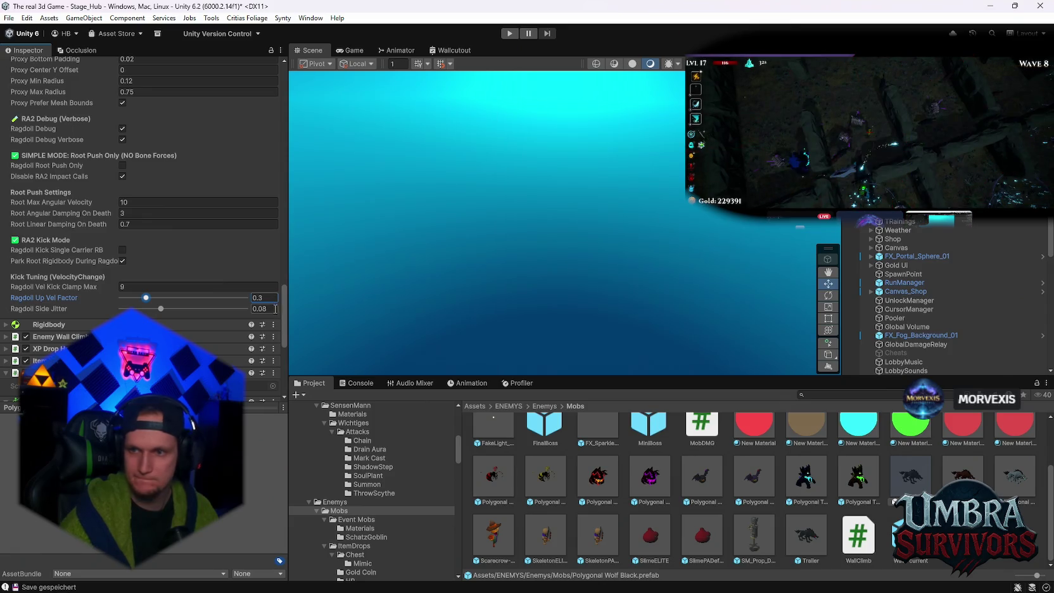
double_click(266, 308)
type("0.06")
key("Return")
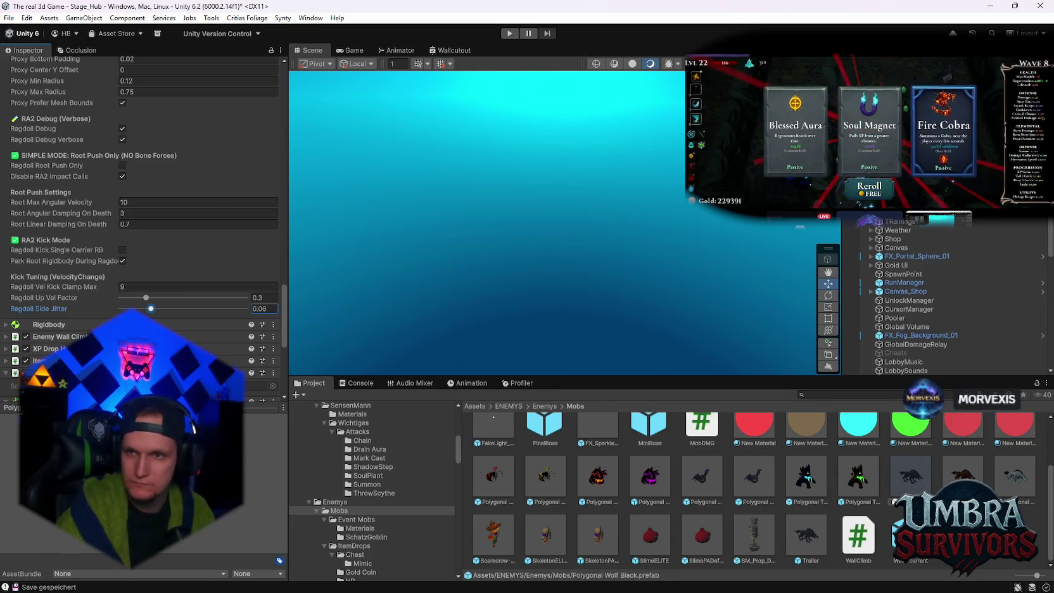
scroll(151, 311, "down", 5)
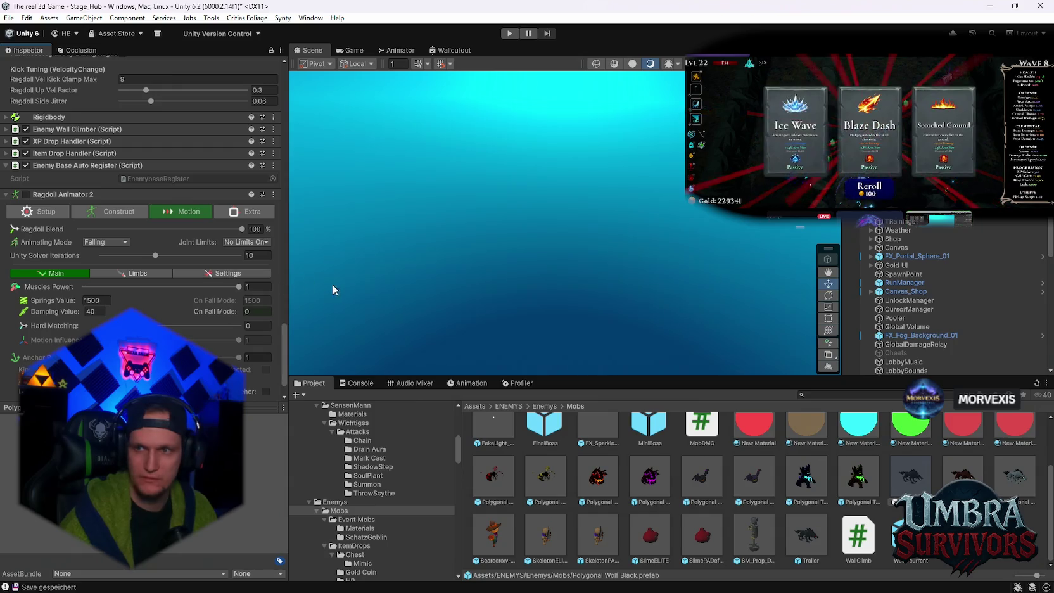
left_click(259, 255)
type("8")
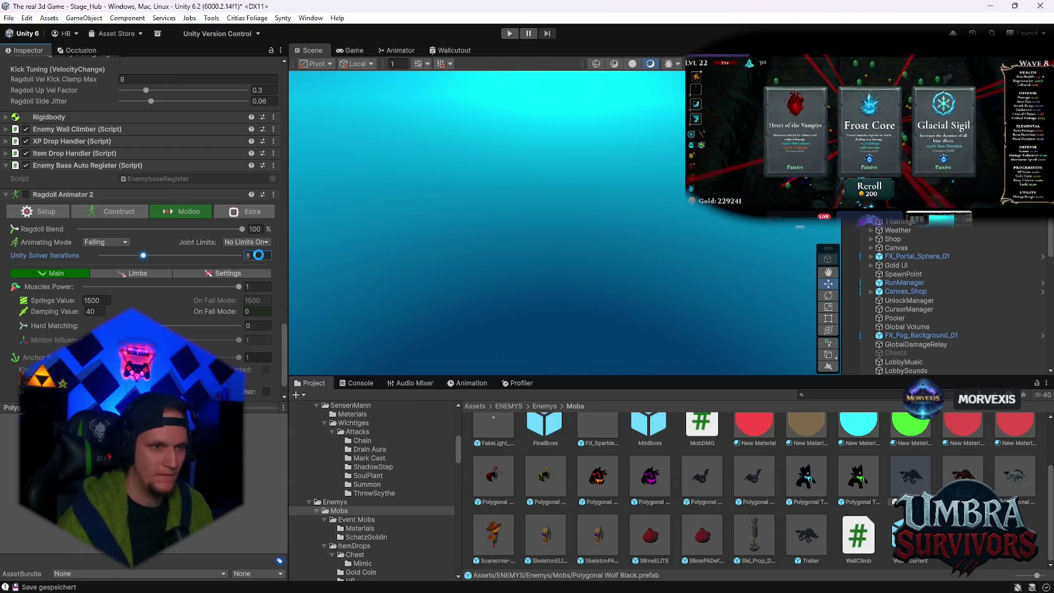
scroll(182, 294, "down", 1)
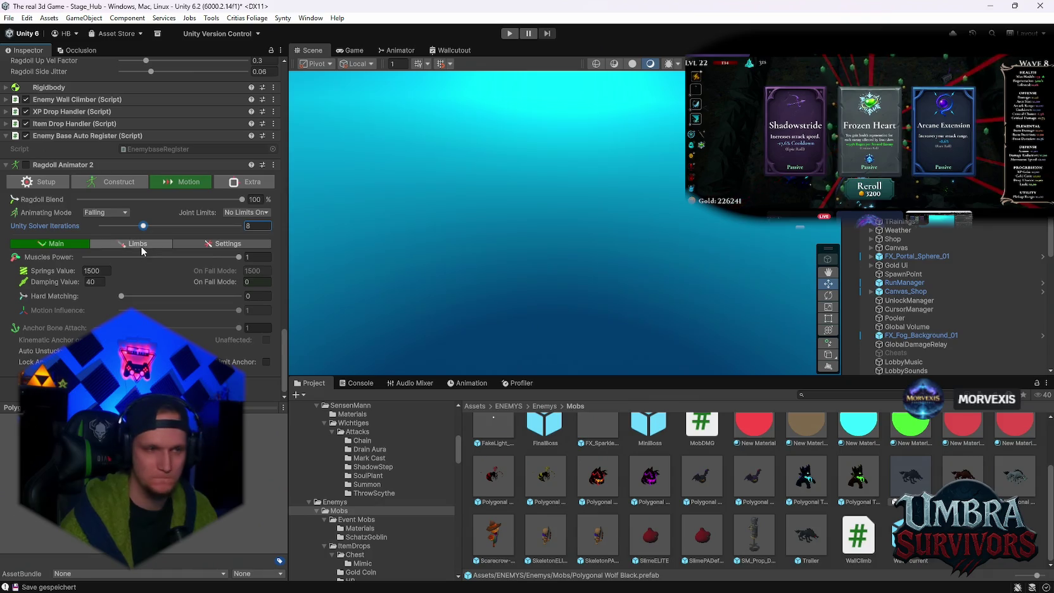
left_click(206, 244)
scroll(206, 246, "up", 1)
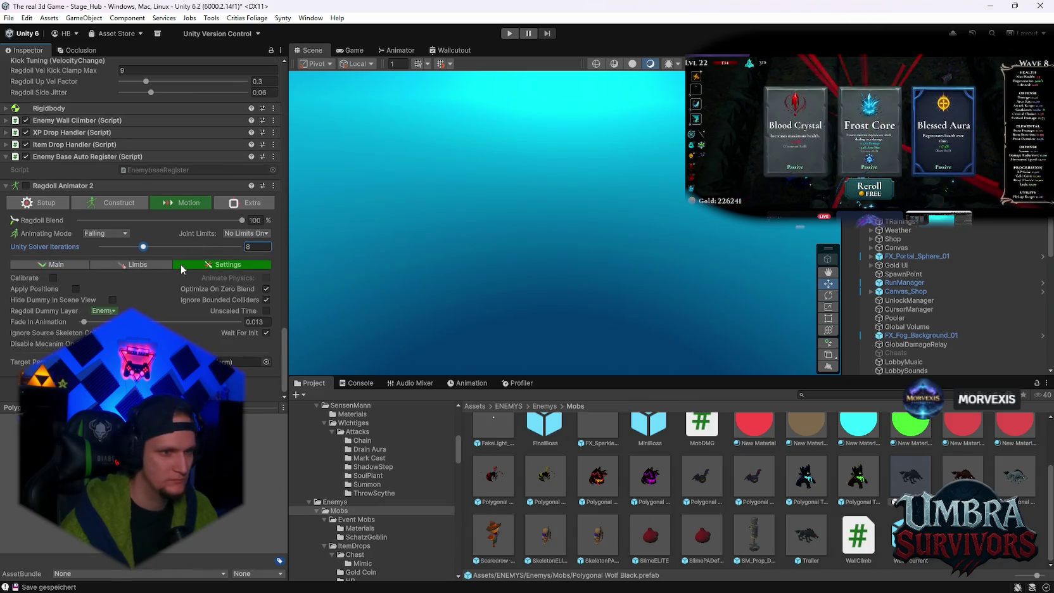
left_click(138, 264)
scroll(73, 282, "up", 3)
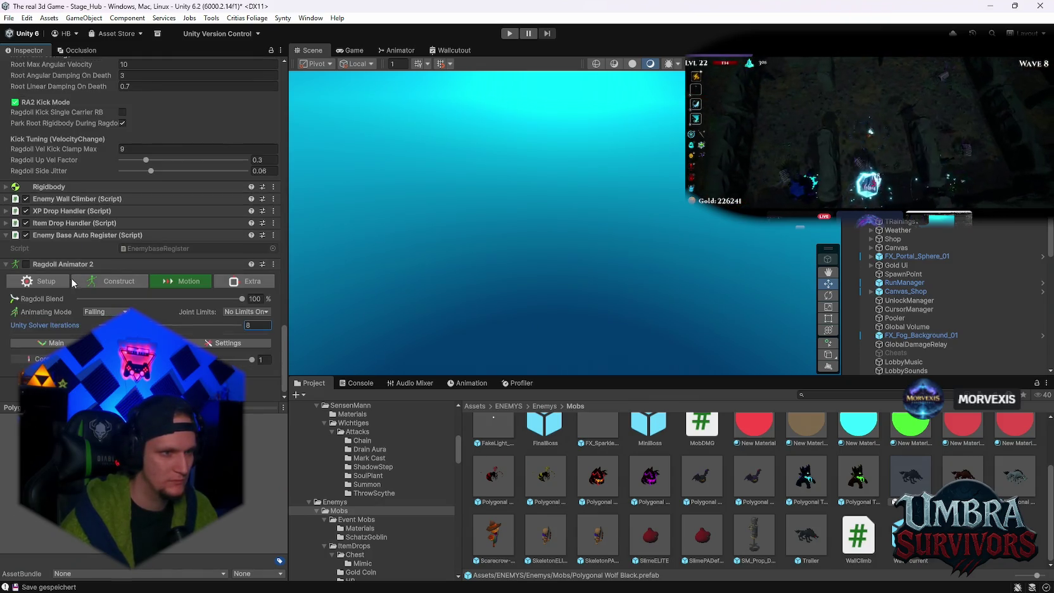
left_click(51, 343)
scroll(121, 285, "down", 4)
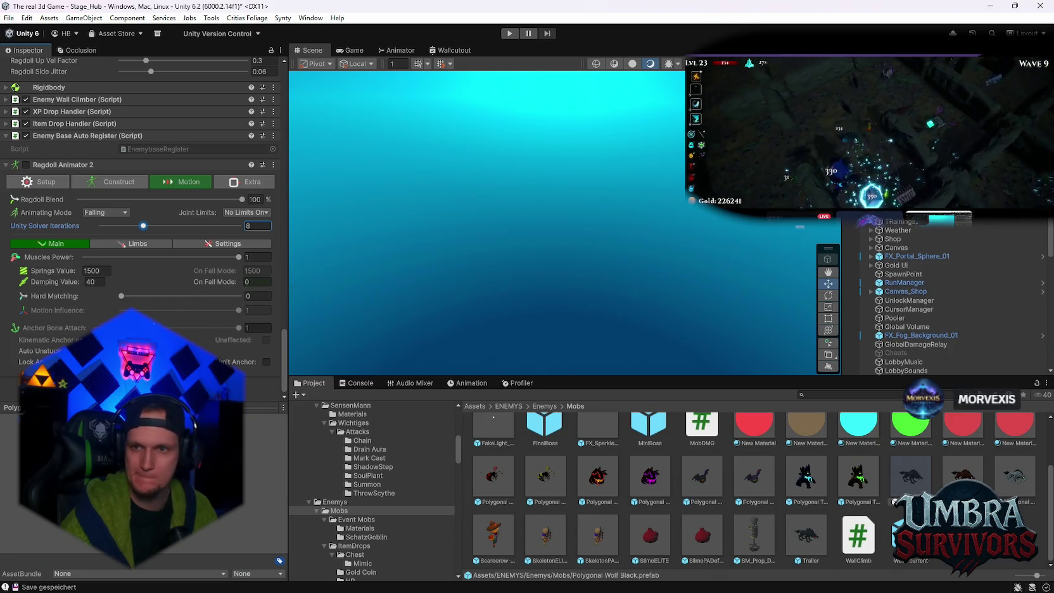
left_click(115, 183)
left_click(46, 185)
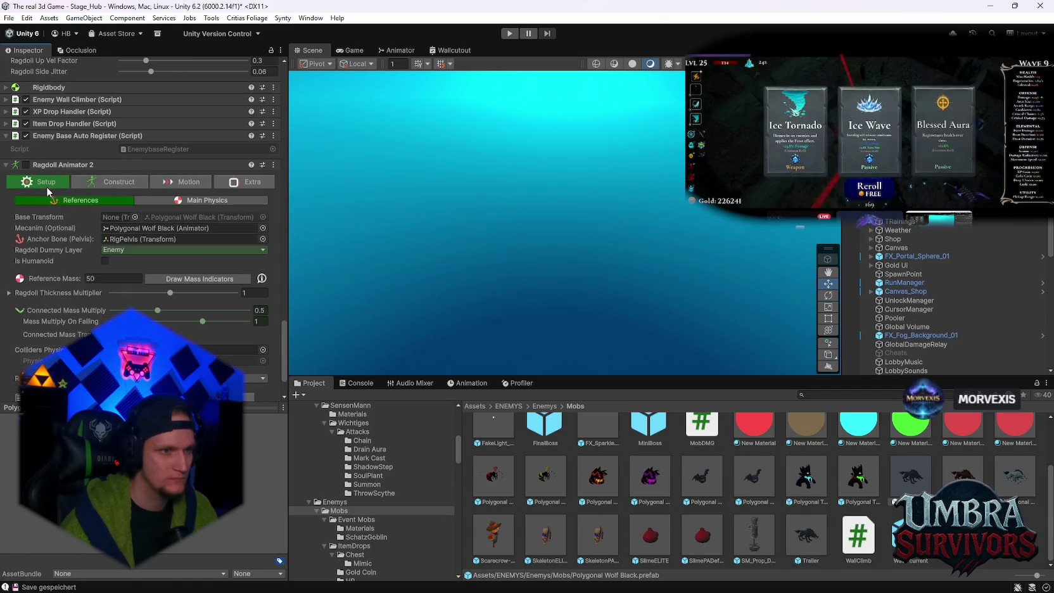
left_click(168, 200)
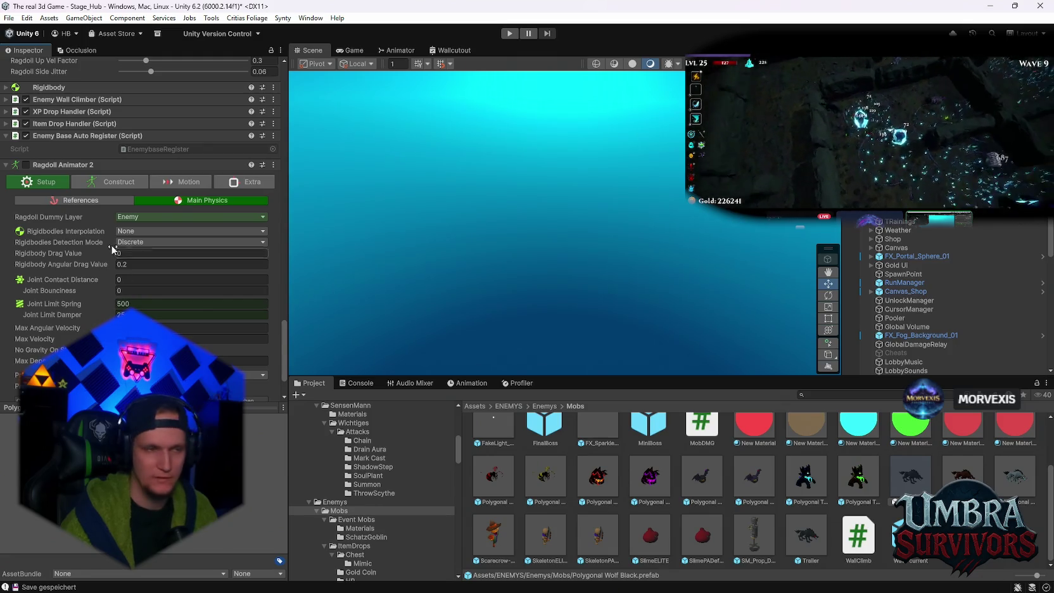
left_click(176, 191)
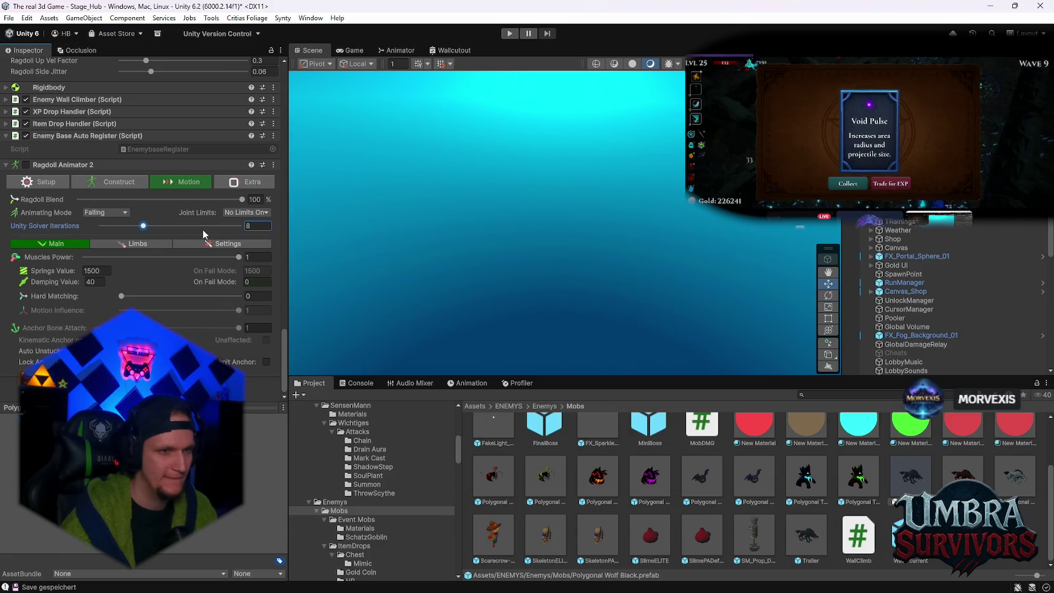
Step: Set Joint Limits to All Limits and Muscles Power to 0
left_click(241, 215)
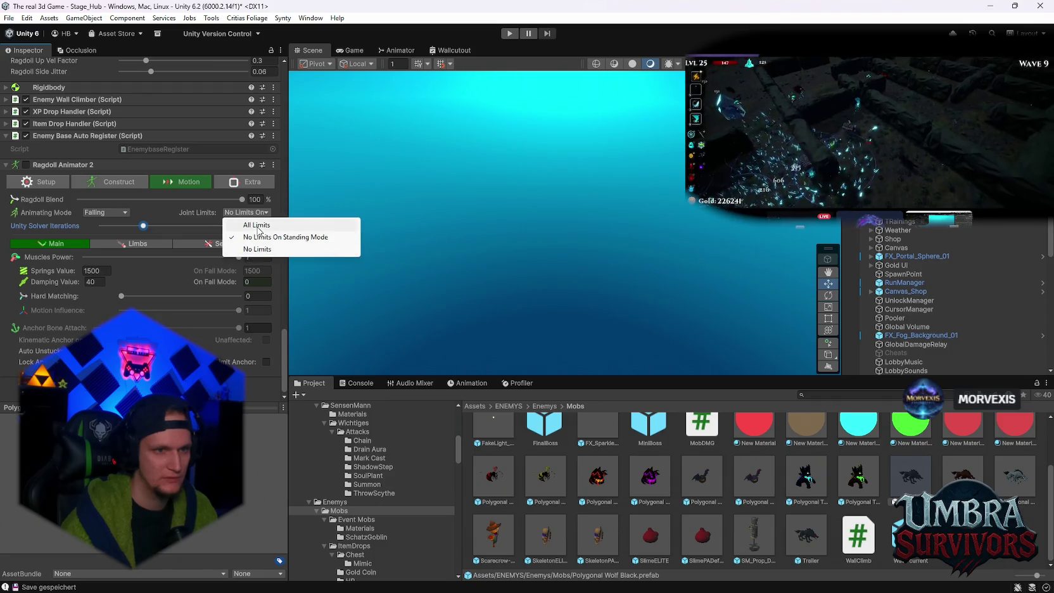
left_click(258, 227)
mouse_move(211, 274)
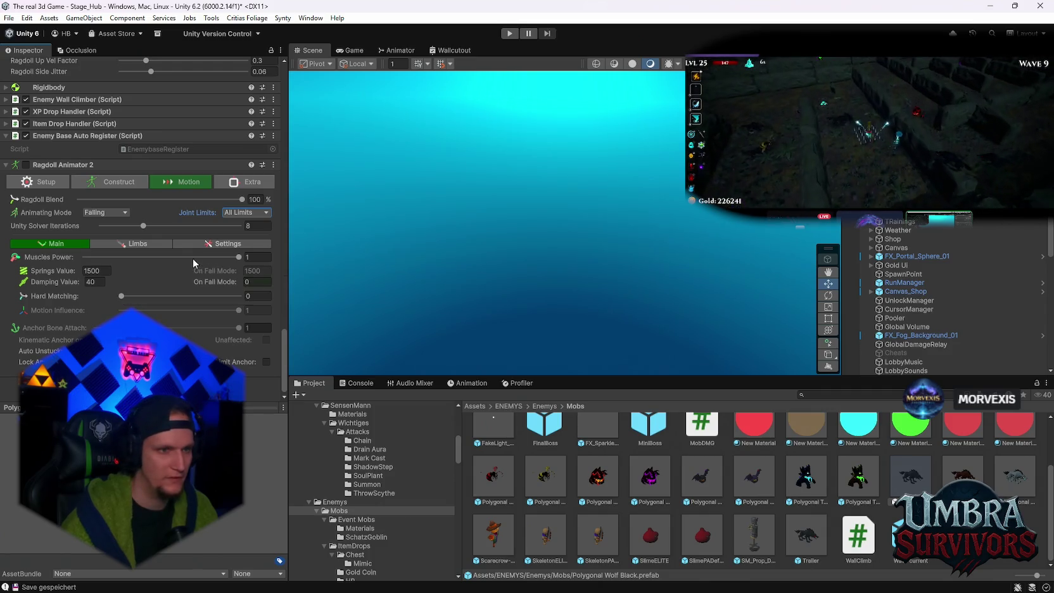
left_click(257, 257)
type("0")
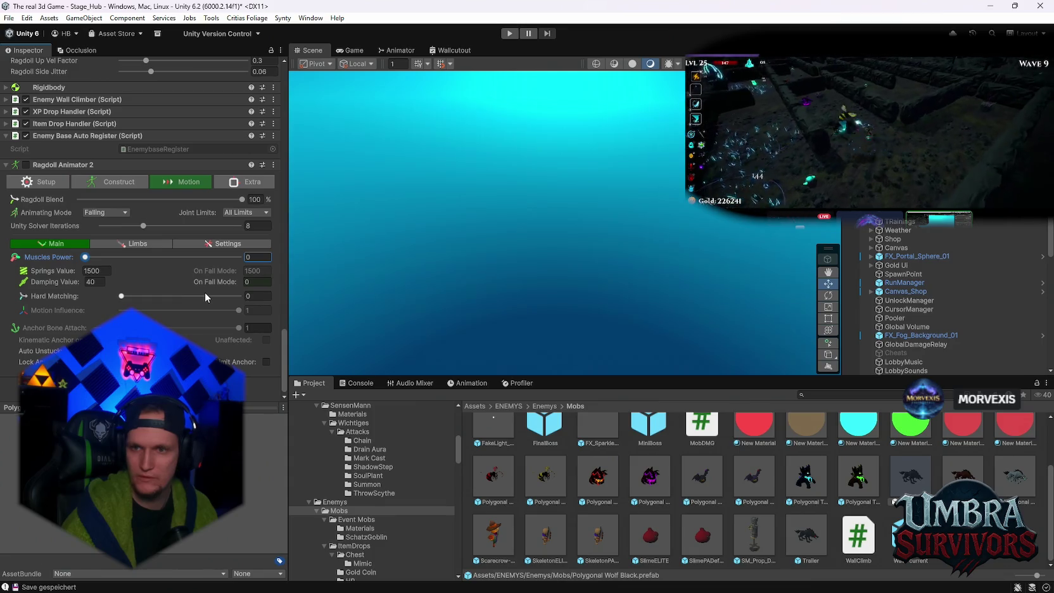
Step: Set Springs Value 800, Damping Value 35 and Motion Influence 0
left_click(106, 270)
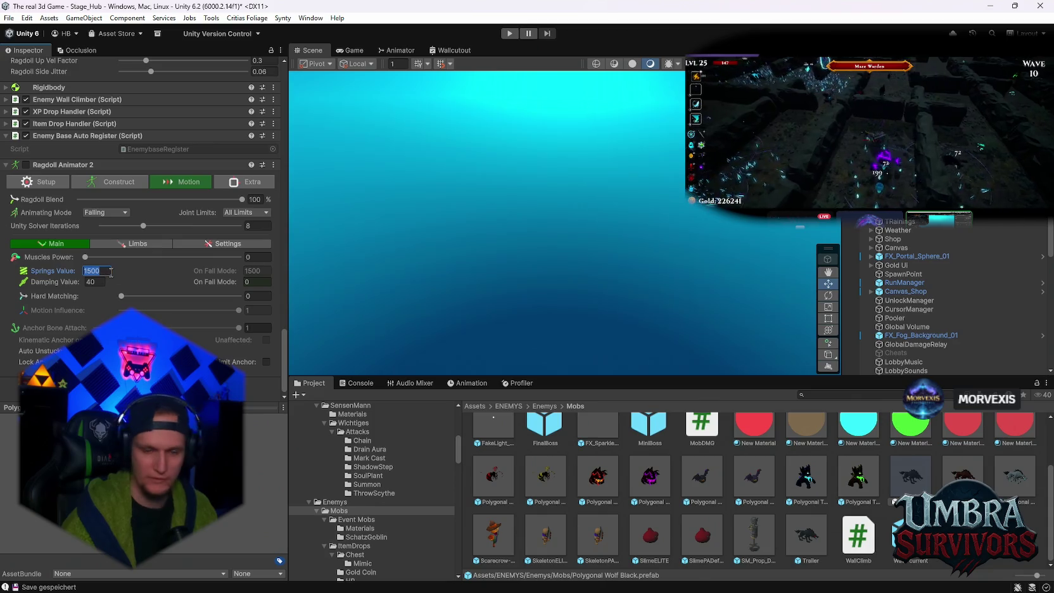
type("800")
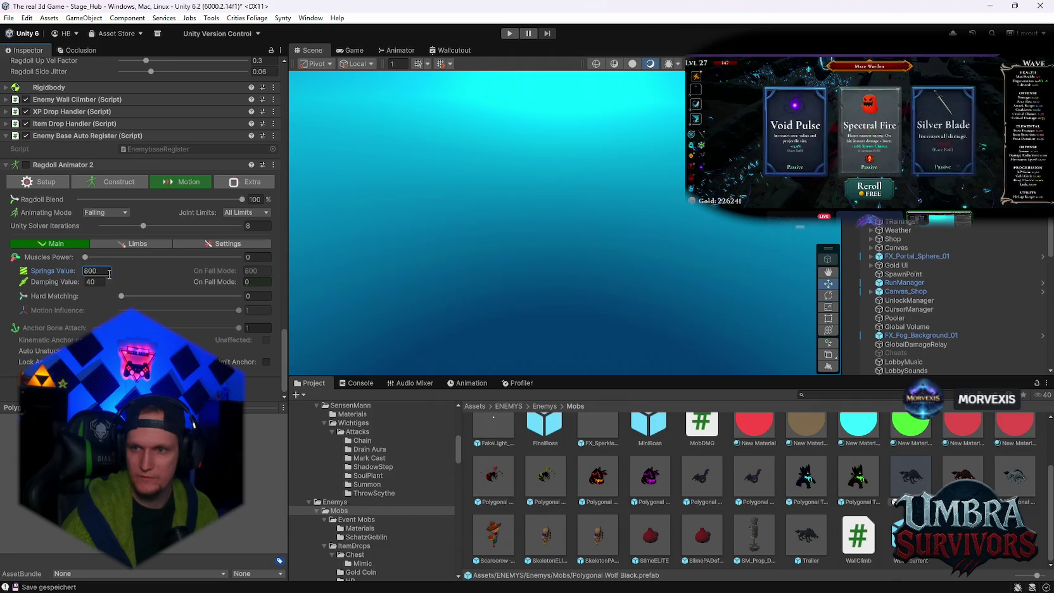
left_click(103, 281)
type("3")
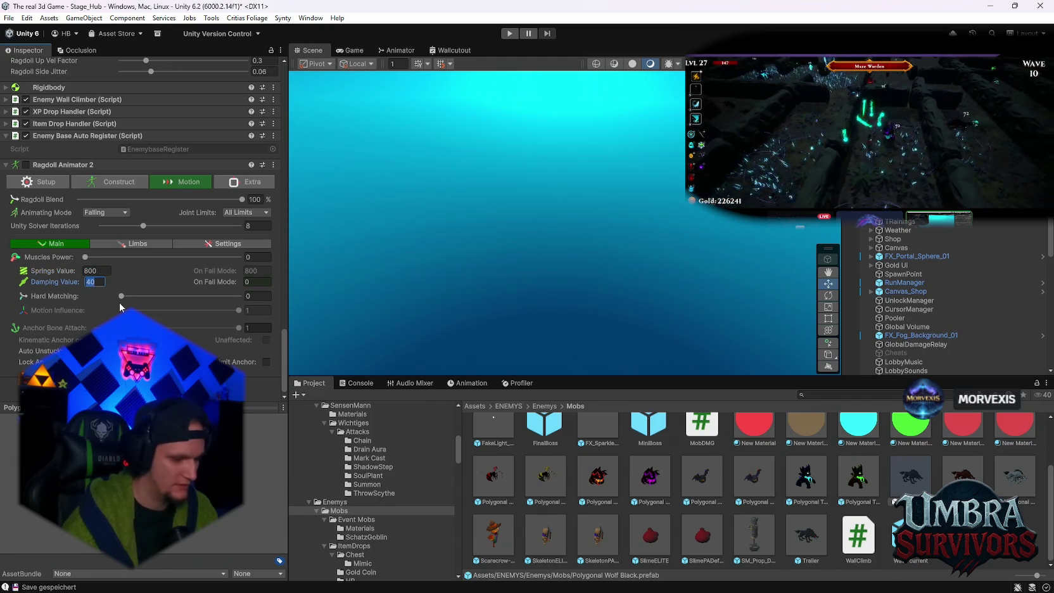
type("5")
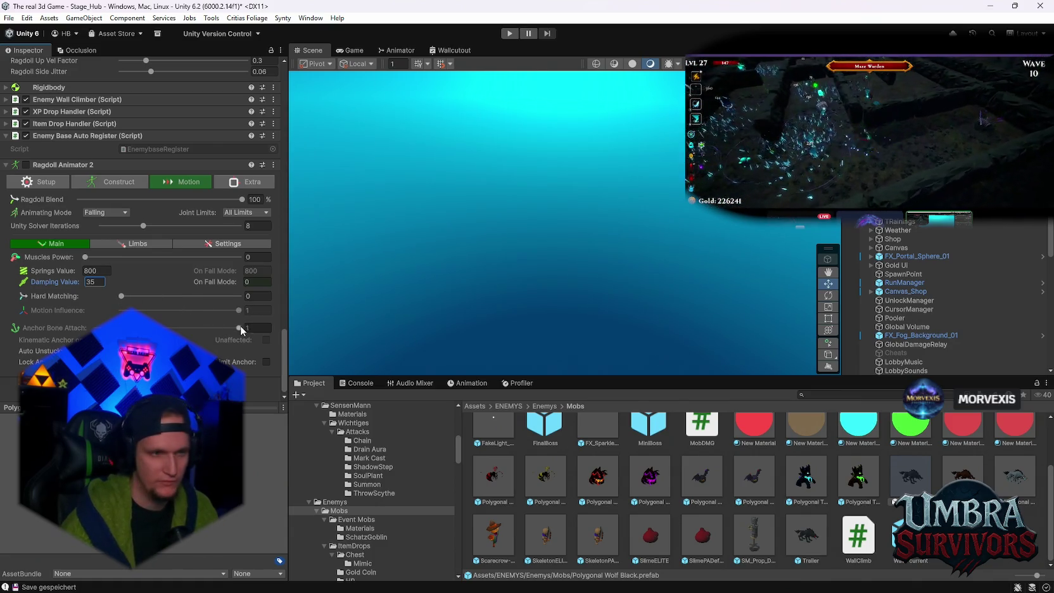
left_click_drag(238, 310, 66, 315)
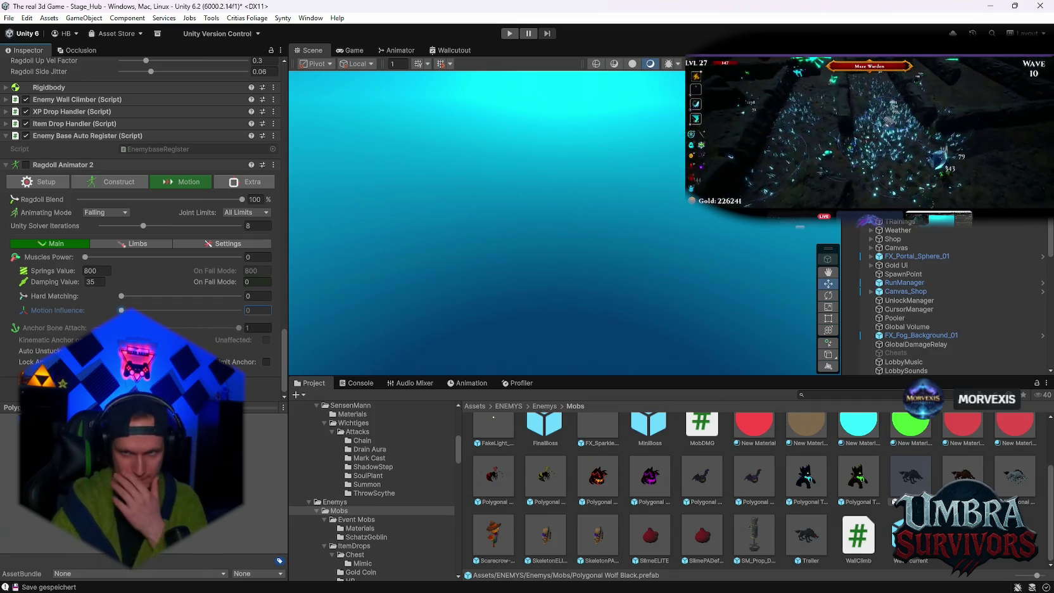
Step: Move through Settings, Construct and Setup to the Main Physics view (Joint Limit Spring 500)
left_click(216, 245)
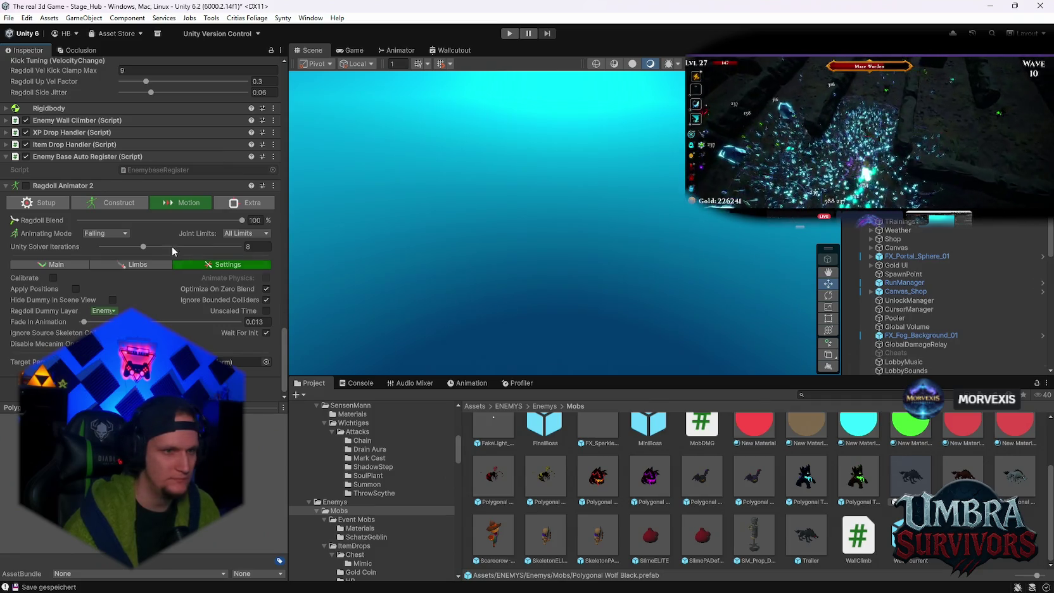
left_click(109, 203)
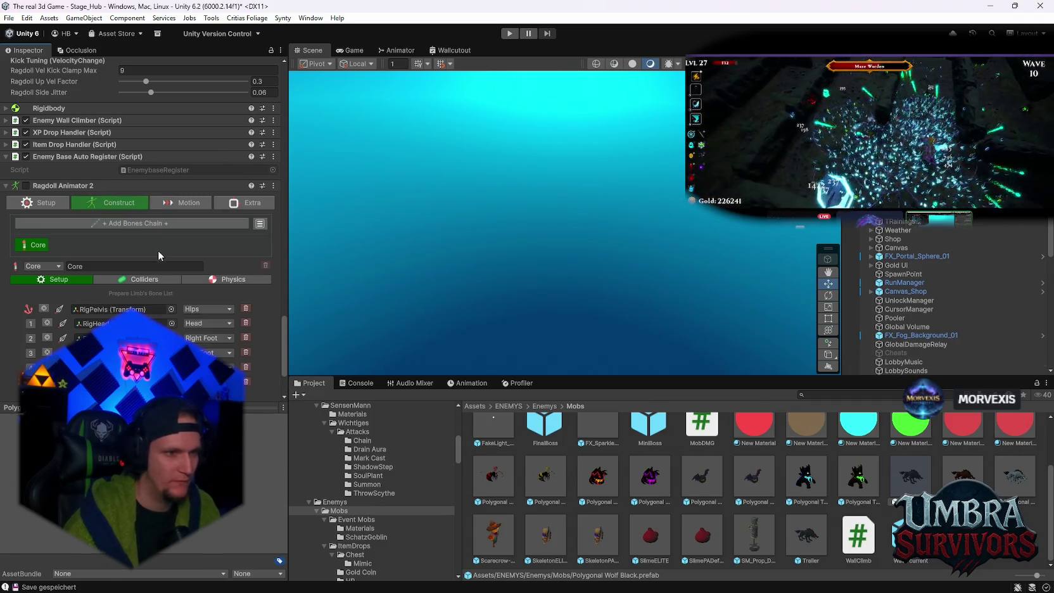
left_click(224, 284)
scroll(225, 282, "down", 2)
left_click(41, 145)
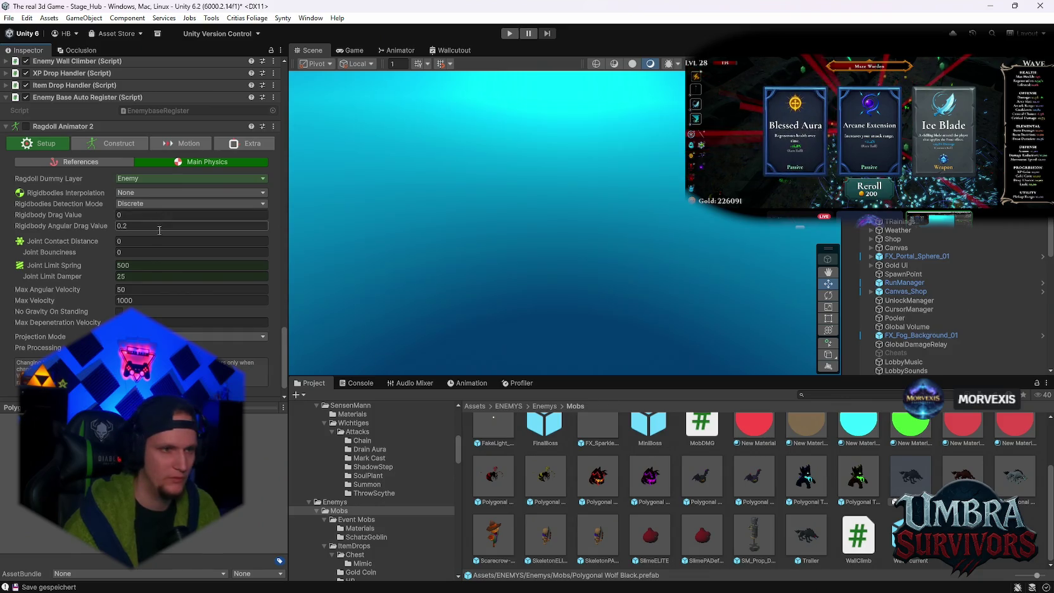
Step: Change Max Angular Velocity from 50 to 25 and enter Play mode to test
left_click(155, 265)
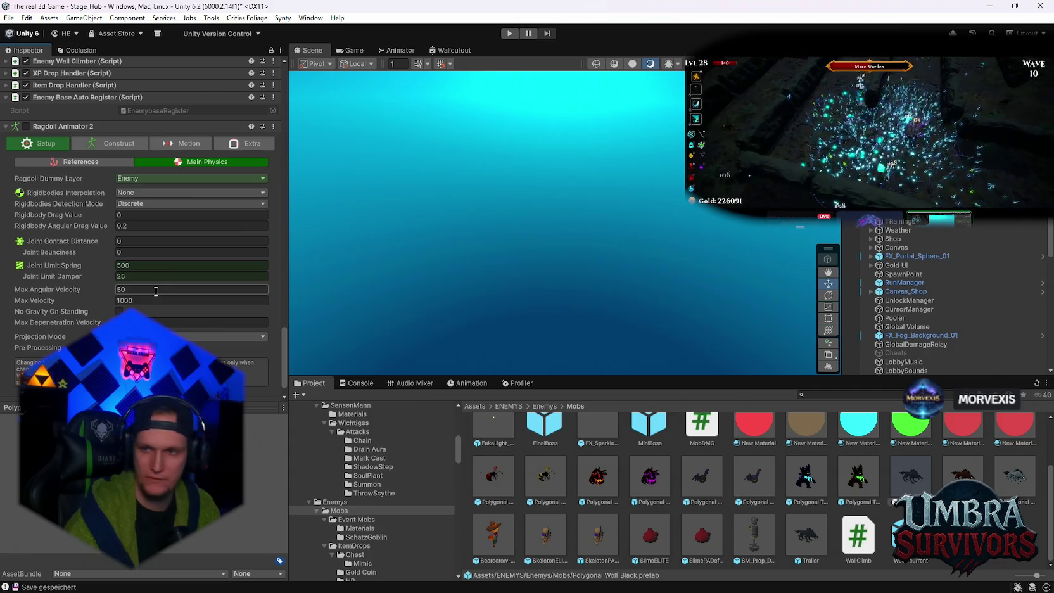
left_click(156, 289)
type("25")
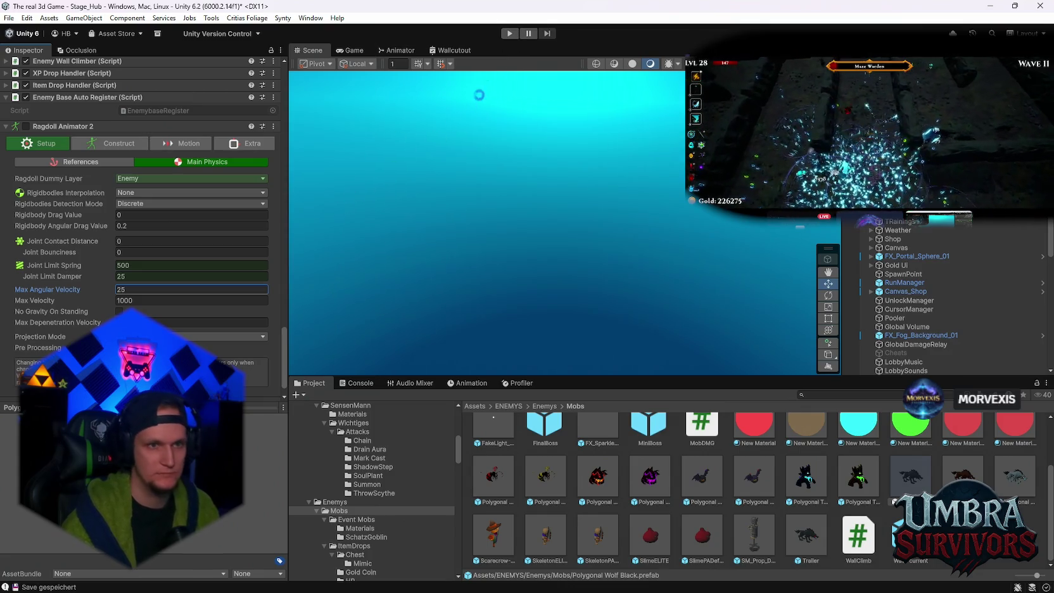
left_click(510, 34)
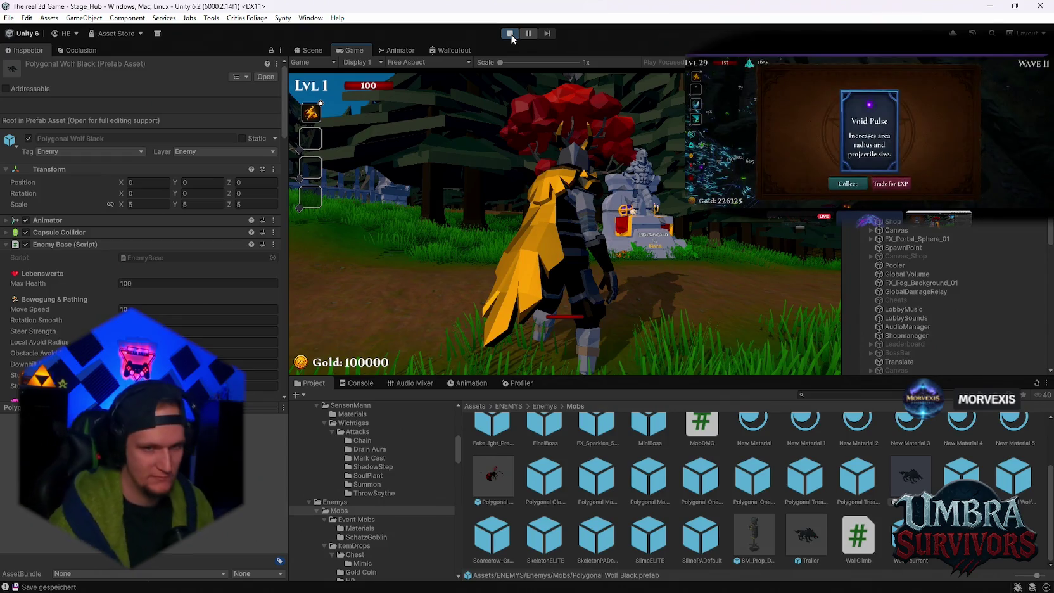
Step: Run to the crypt's weapon room, view the Infernal Torch page in the upgrade book, then close it
key("w")
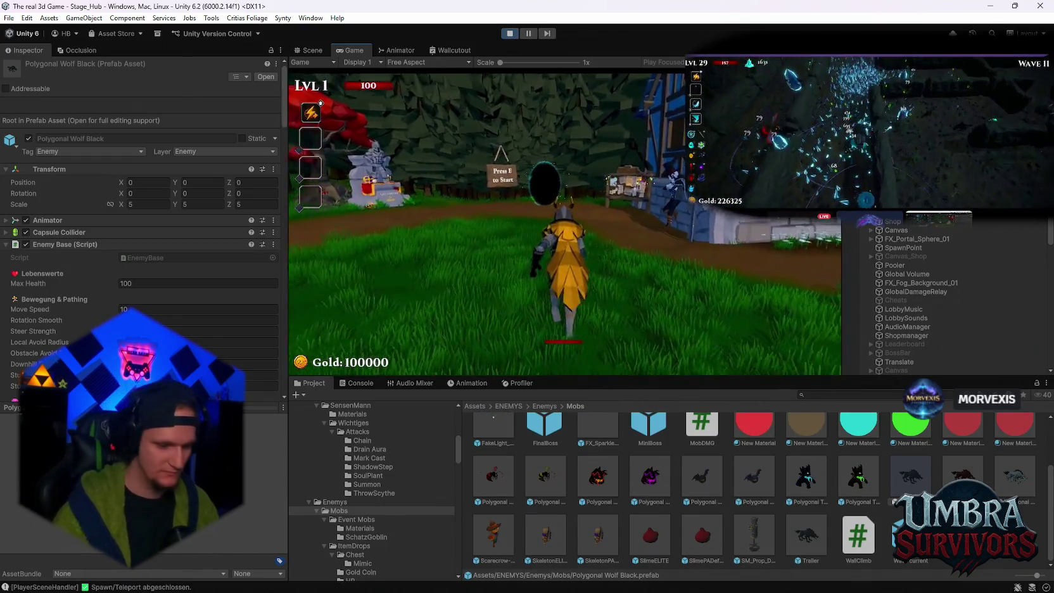
key("s")
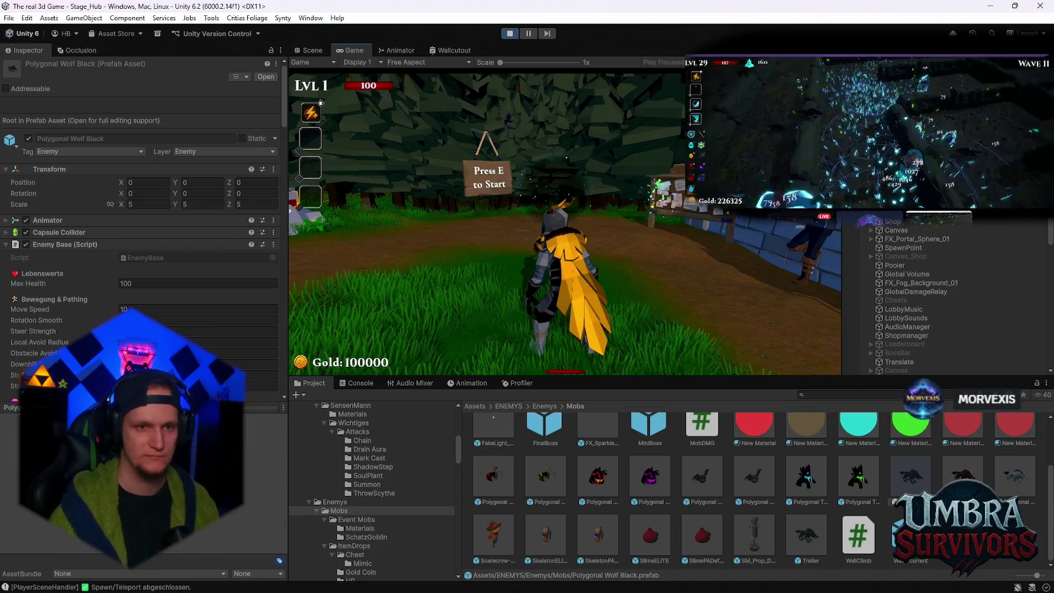
key("w")
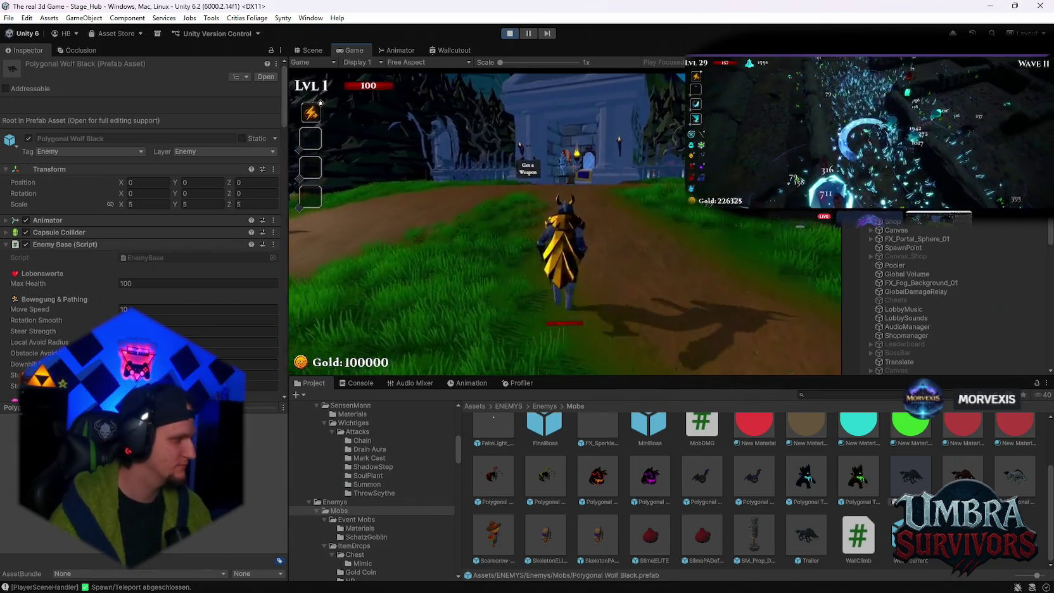
key("w")
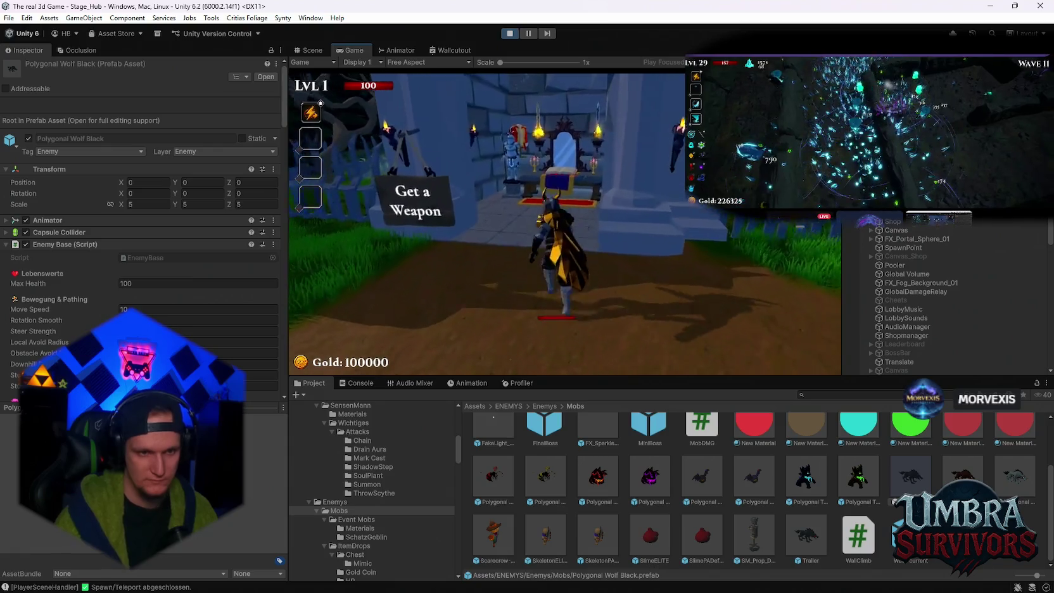
key("e")
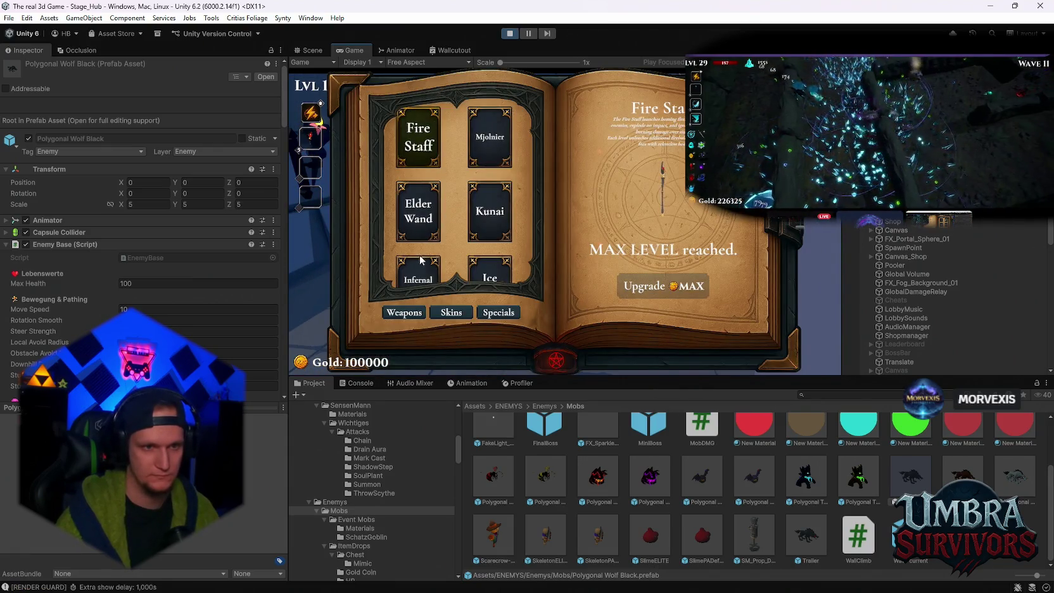
left_click(418, 266)
key("Escape")
Step: Run out past the village houses to the stage portal and enter Stage 1
key("w")
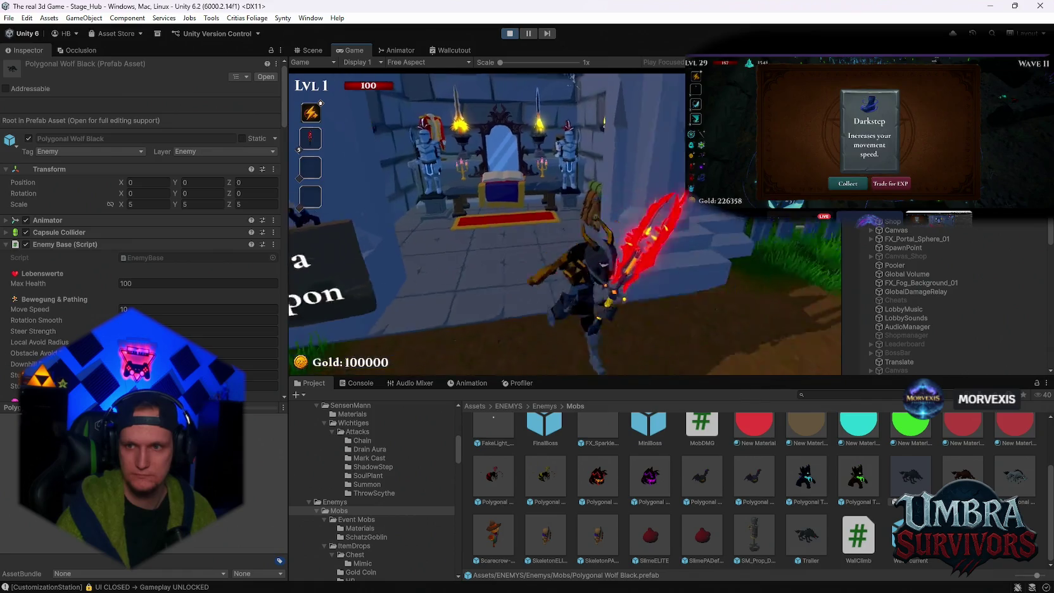
key("w")
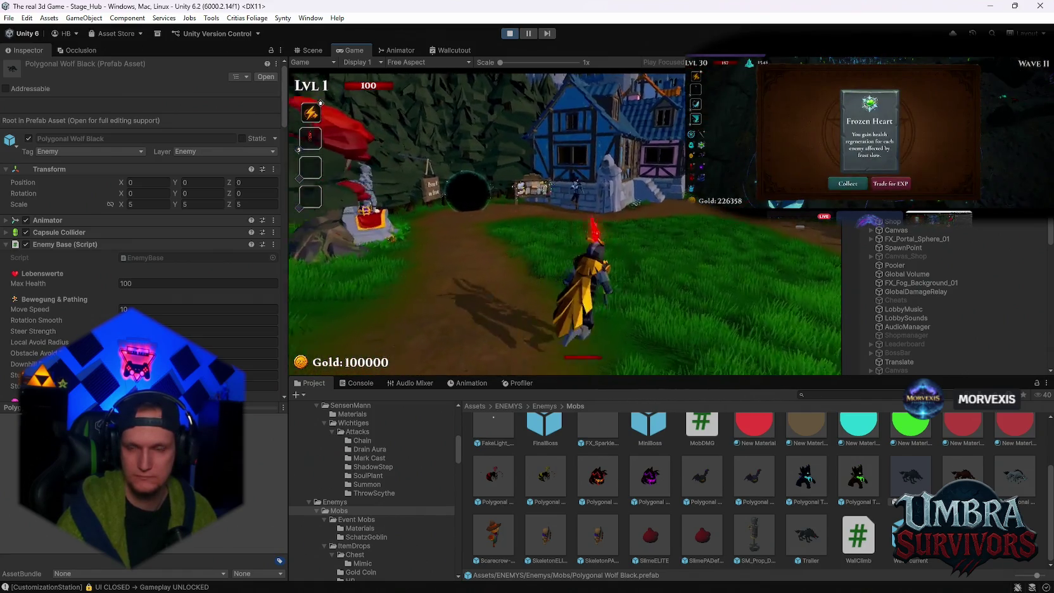
key("w")
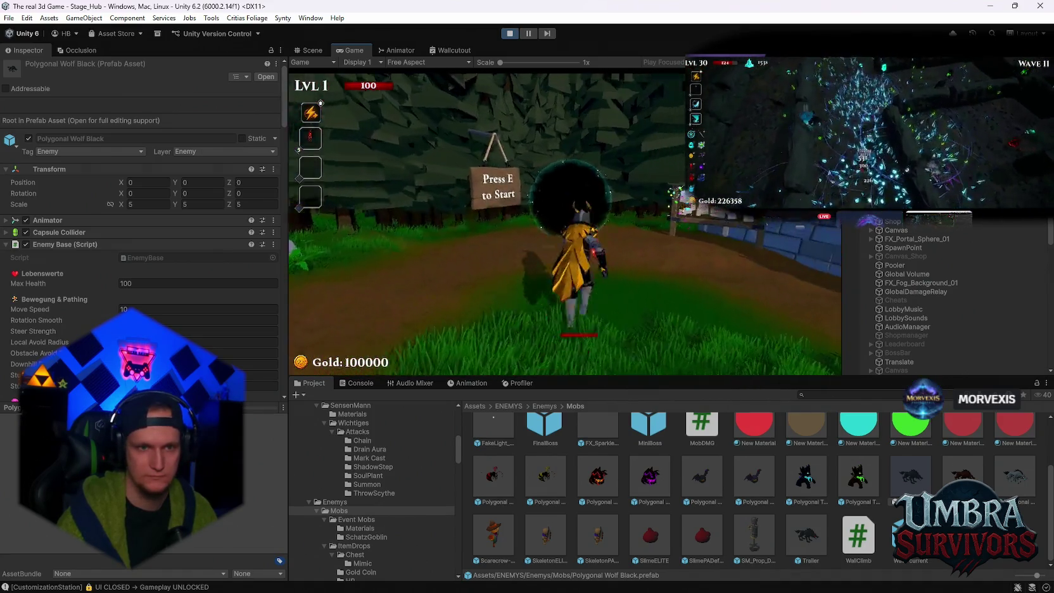
key("e")
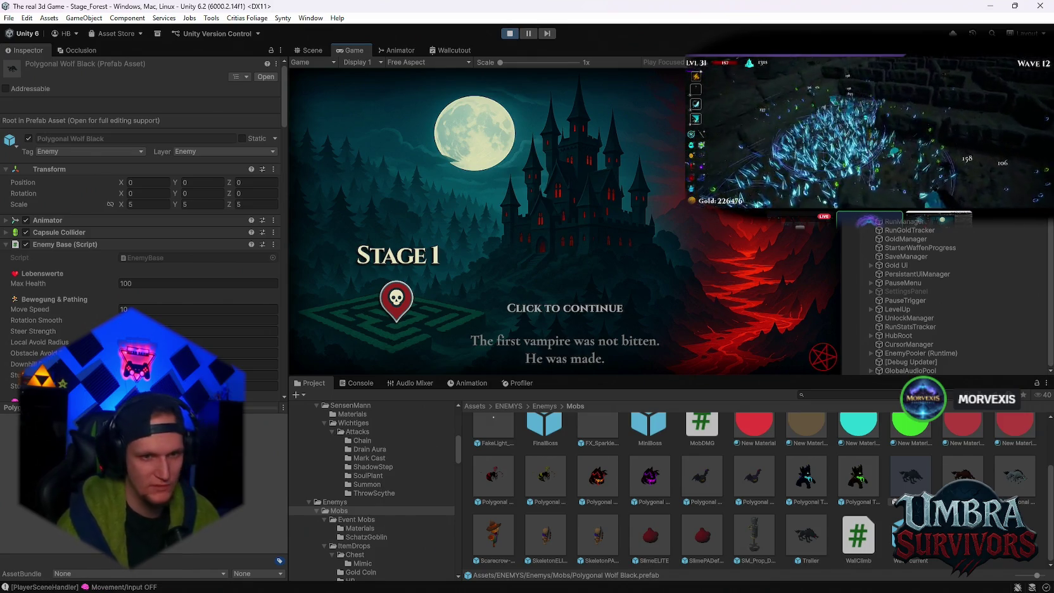
Step: Continue past the Stage 1 intro, pick the Composter and another upgrade, then pause and resume
left_click(321, 103)
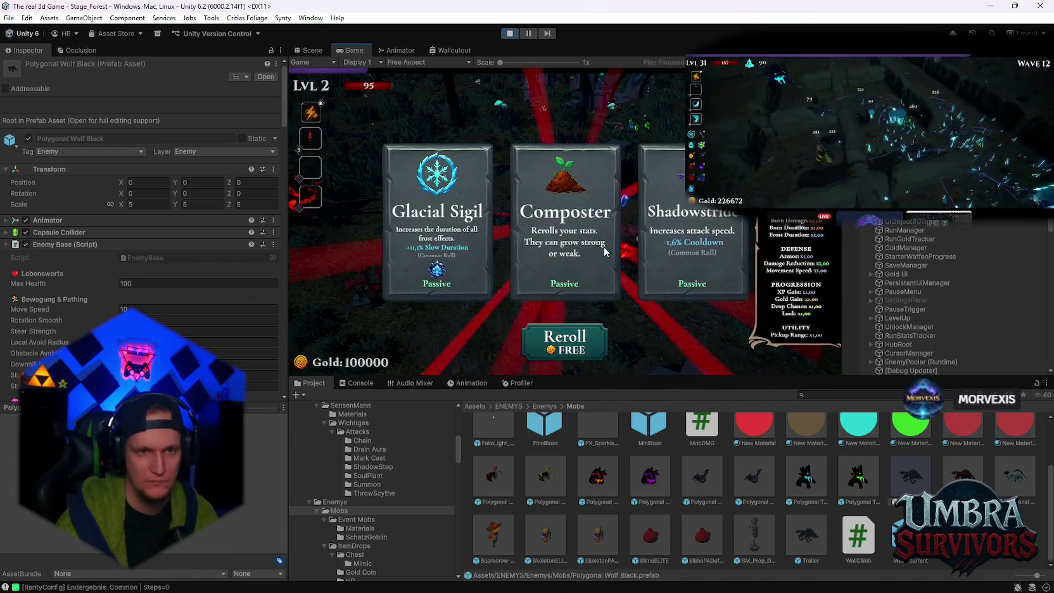
left_click(605, 252)
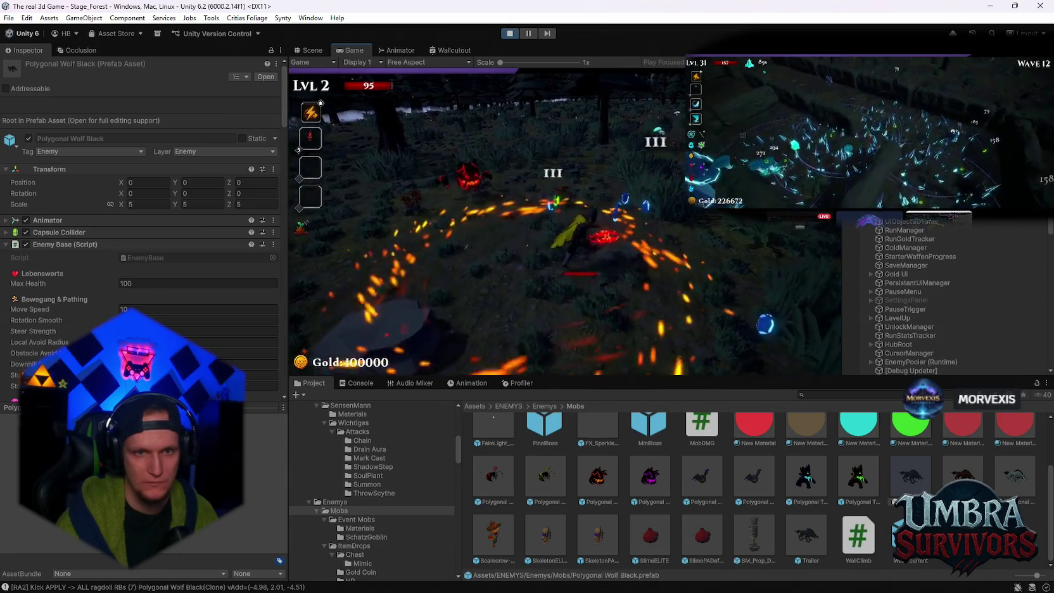
left_click(605, 251)
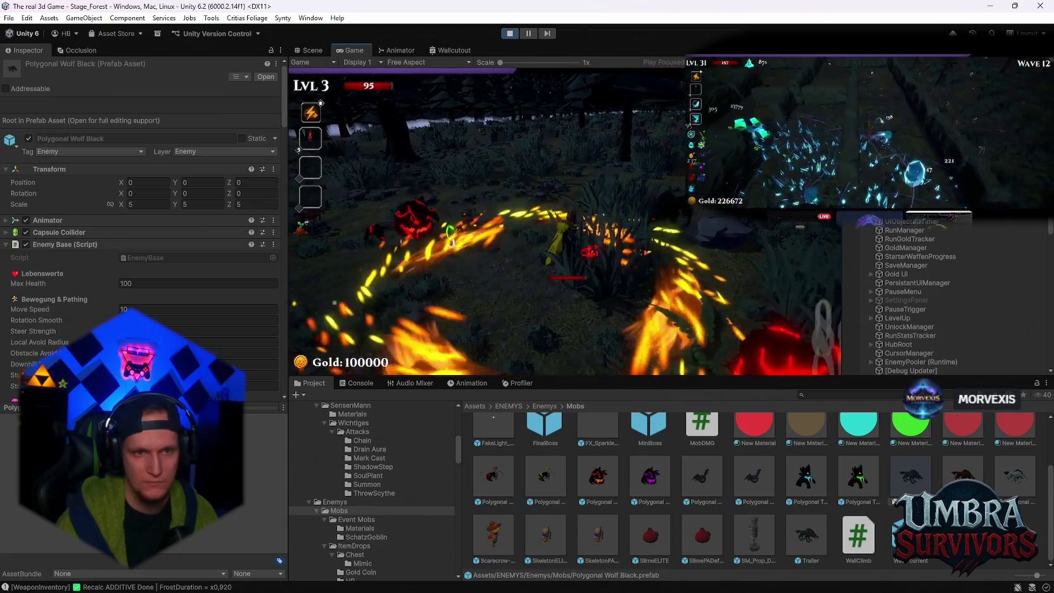
key("Escape")
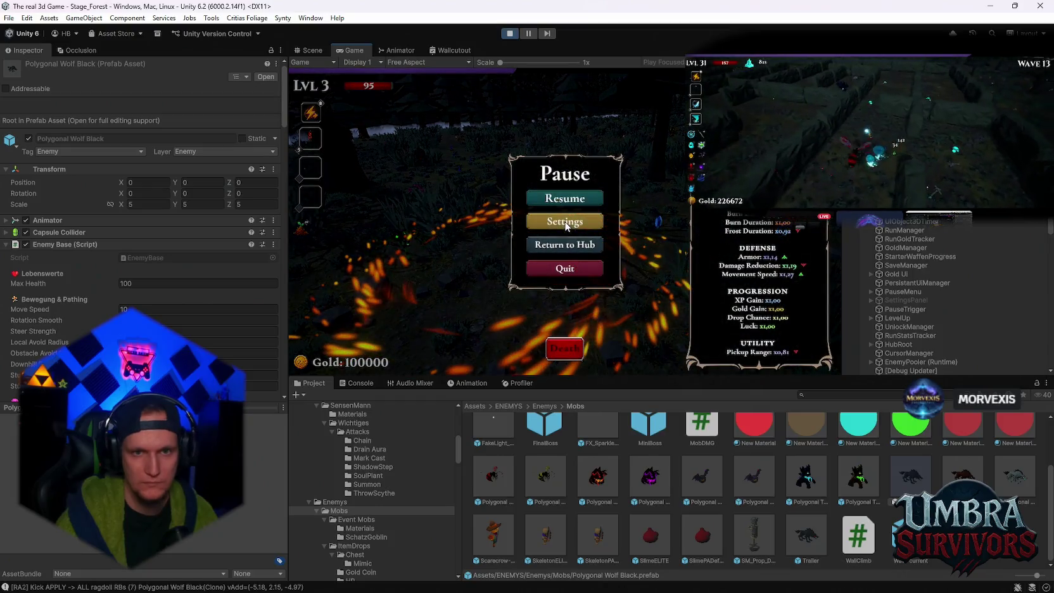
key("Escape")
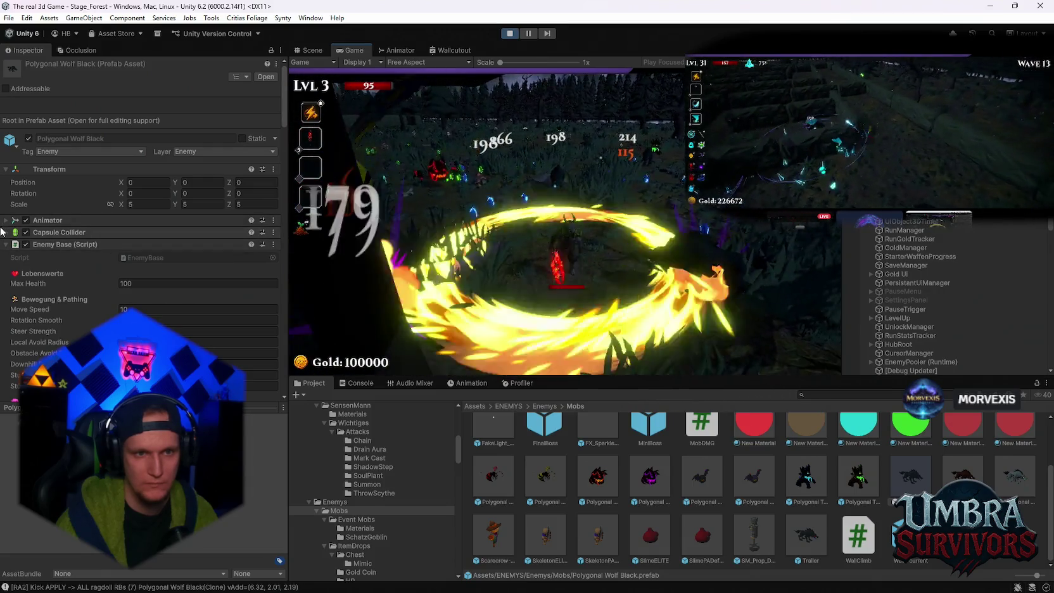
Step: Pause the forest-stage run at level 3 to bring up the Pause menu
key("Escape")
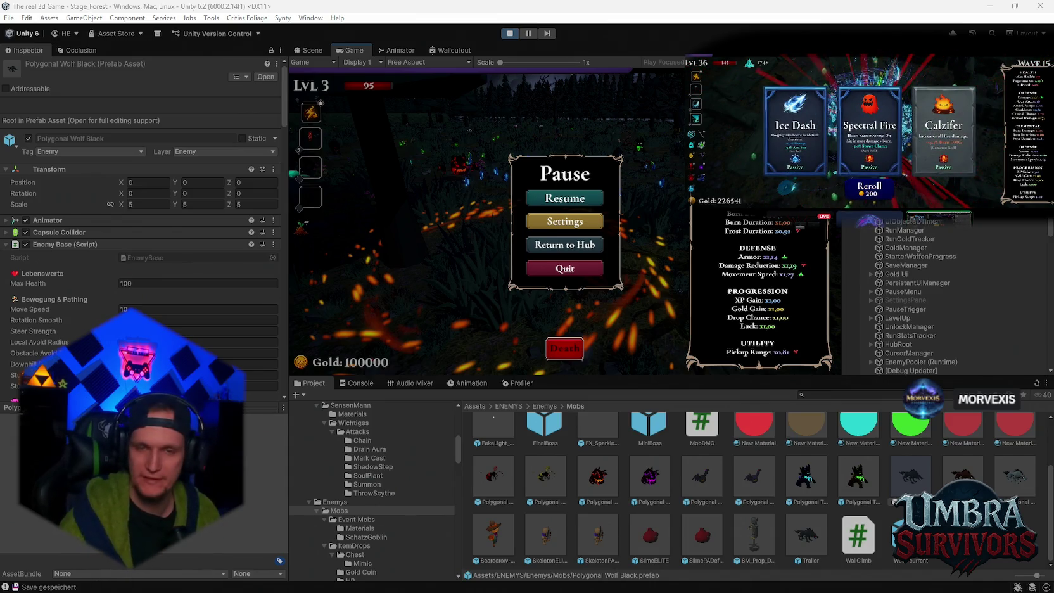
Step: Exit Play mode and put the cursor in the Project panel's search field
left_click(508, 35)
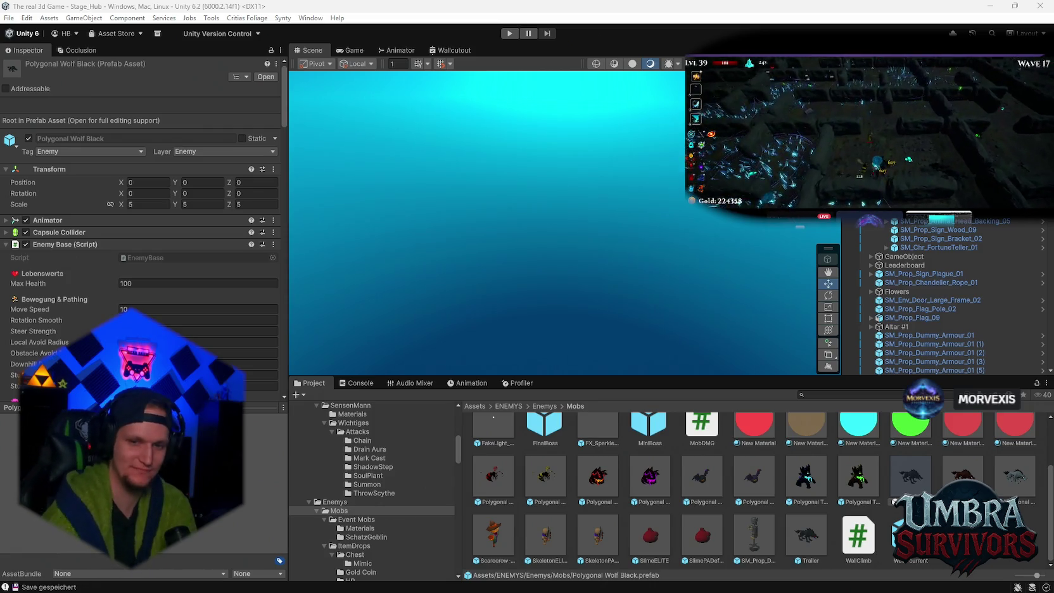
left_click(824, 396)
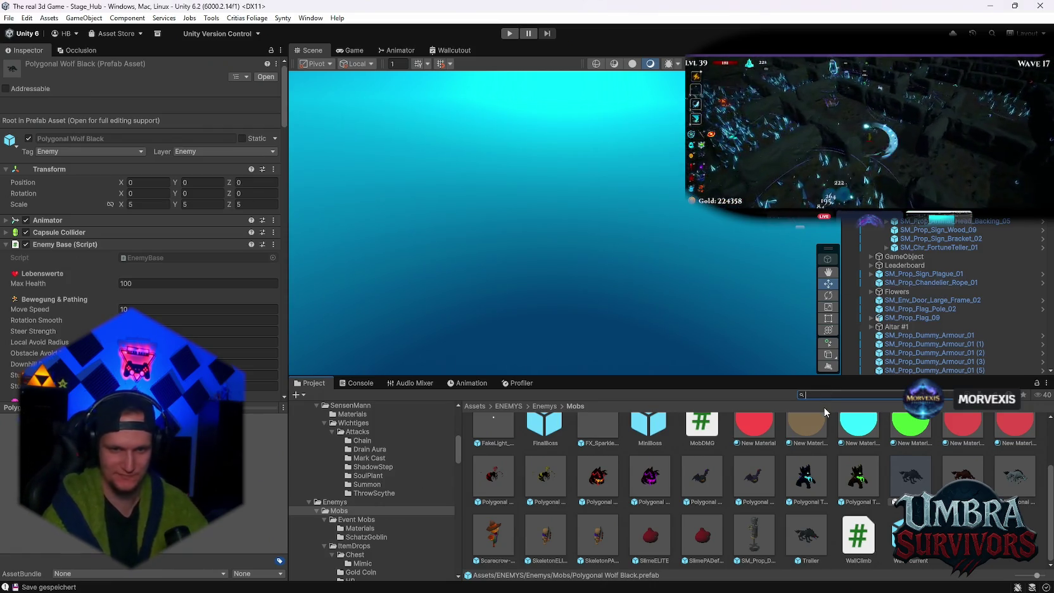
Step: Find the Chest Maze prefab via 'chest ma' and inspect its Mimic Base Chance of 0.02
type("chest")
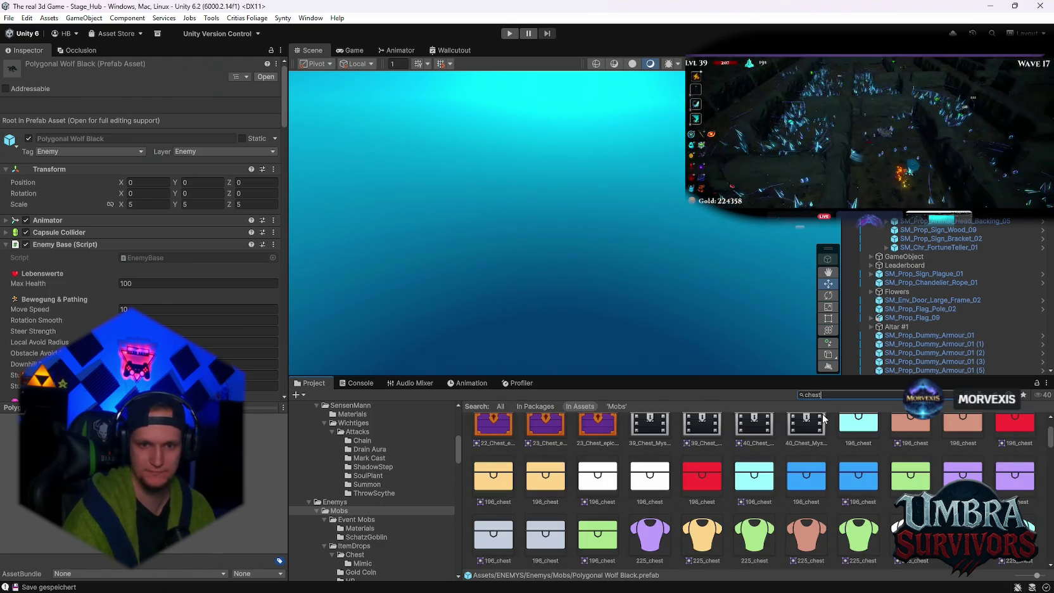
type(" ma")
left_click(801, 443)
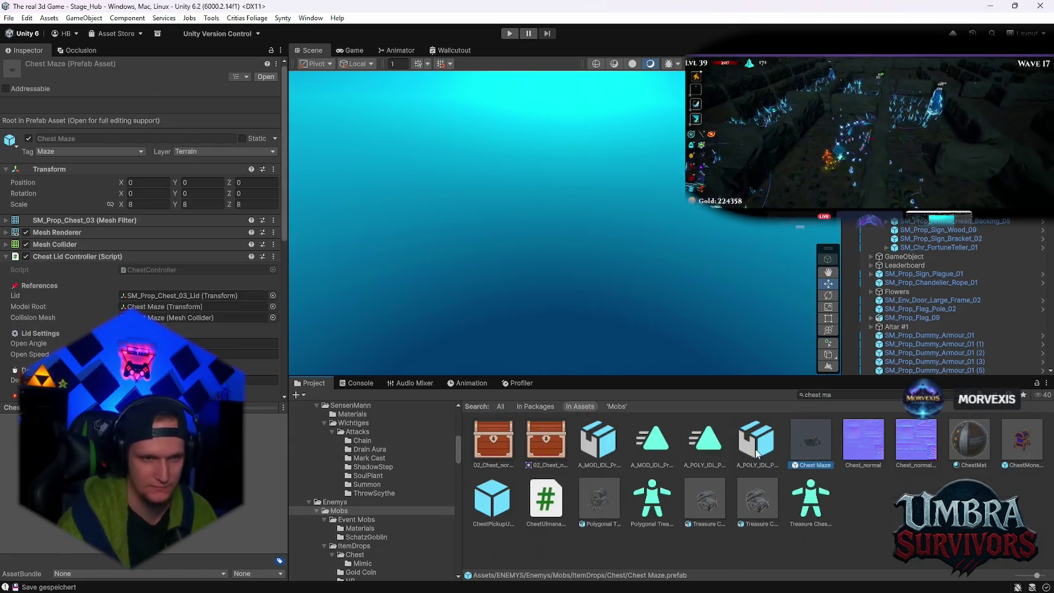
scroll(165, 302, "down", 15)
scroll(164, 302, "up", 2)
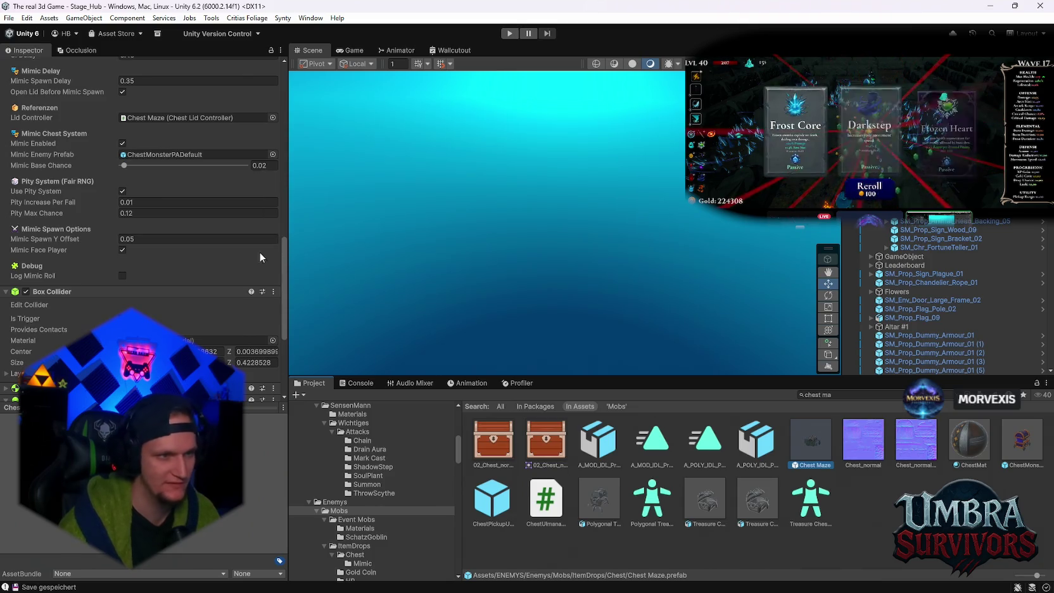
scroll(183, 249, "down", 4)
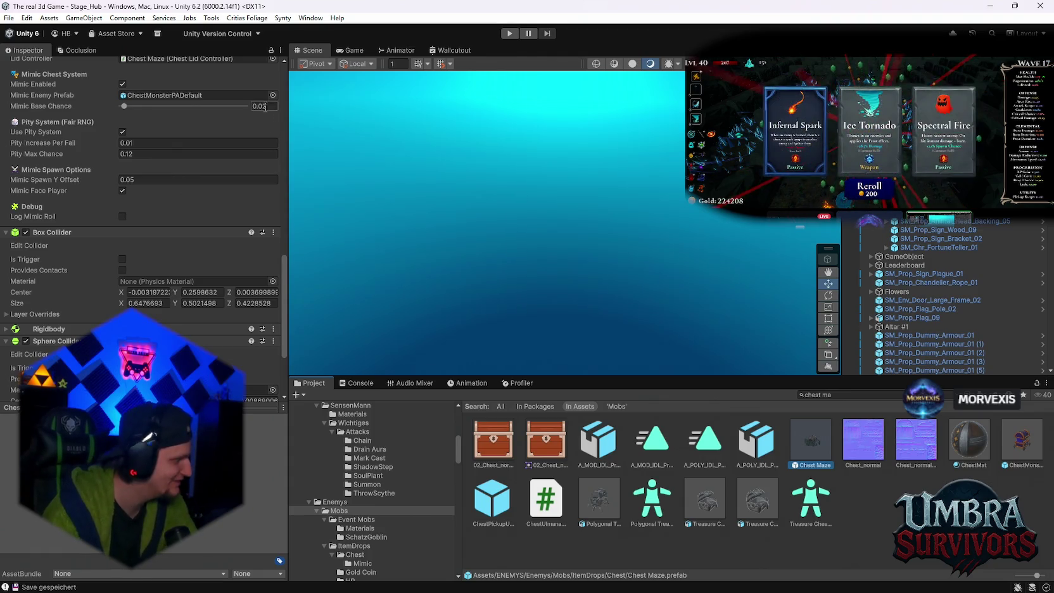
left_click(260, 106)
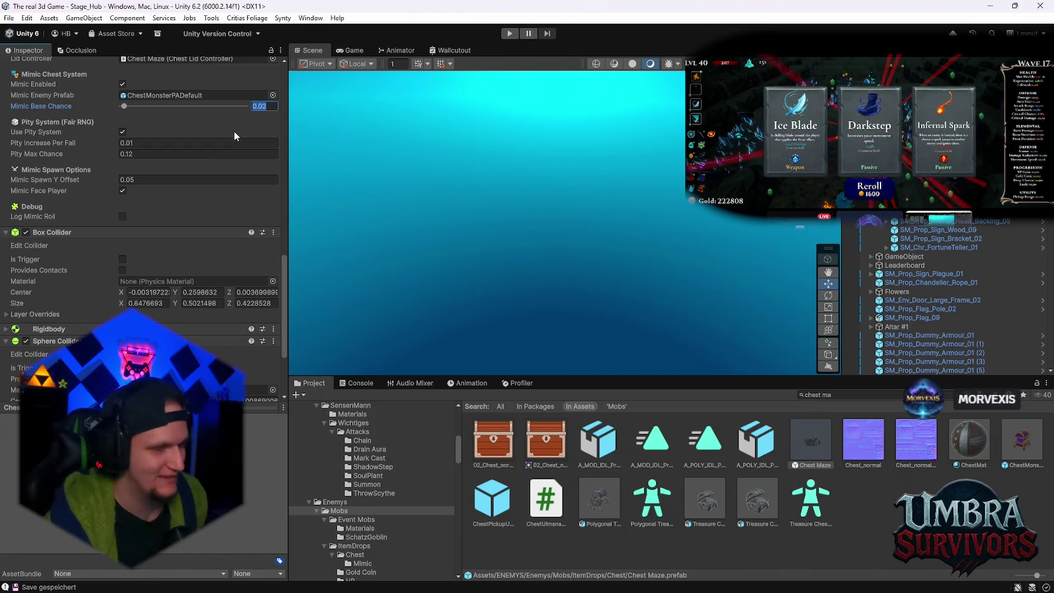
mouse_move(154, 407)
left_mouse_down()
mouse_move(154, 124)
mouse_move(147, 273)
left_mouse_up()
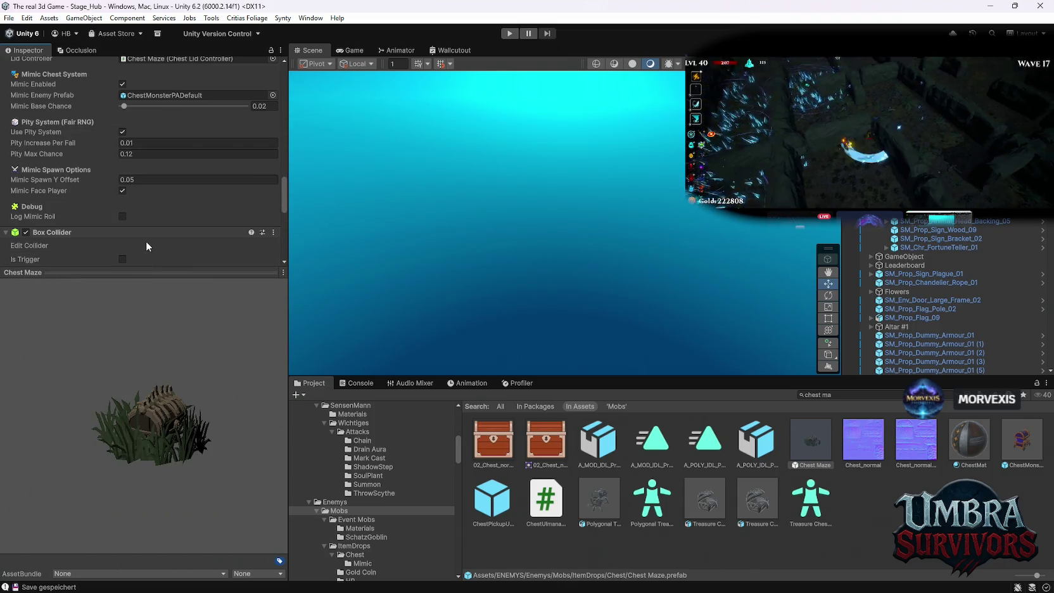
left_click_drag(139, 272, 138, 458)
scroll(163, 320, "up", 5)
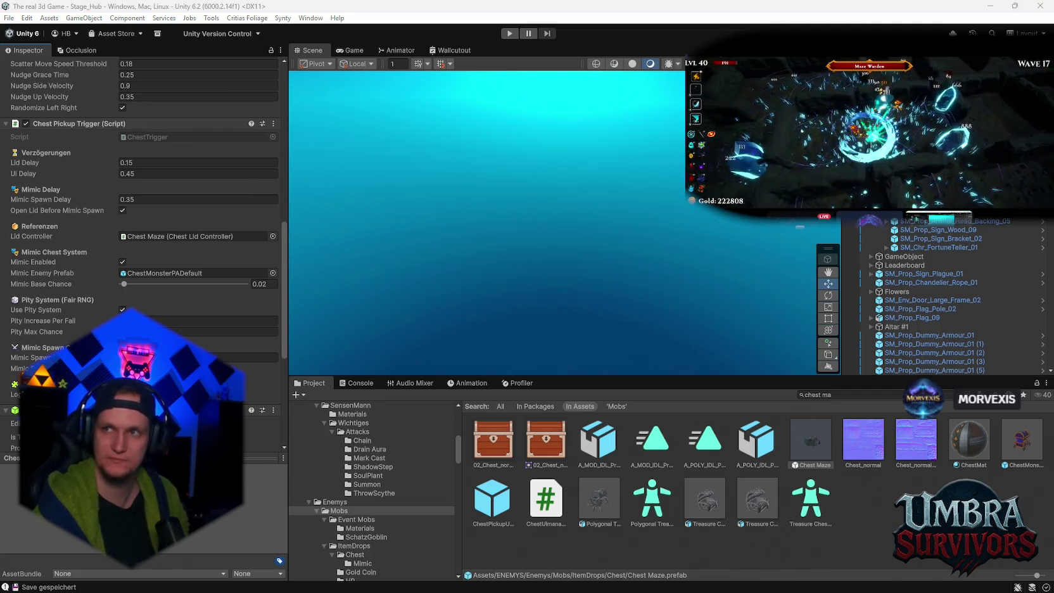
Step: Switch to the Steam leaderboard page and expand its player entries
key("alt+Tab")
scroll(261, 303, "down", 3)
left_click(176, 312)
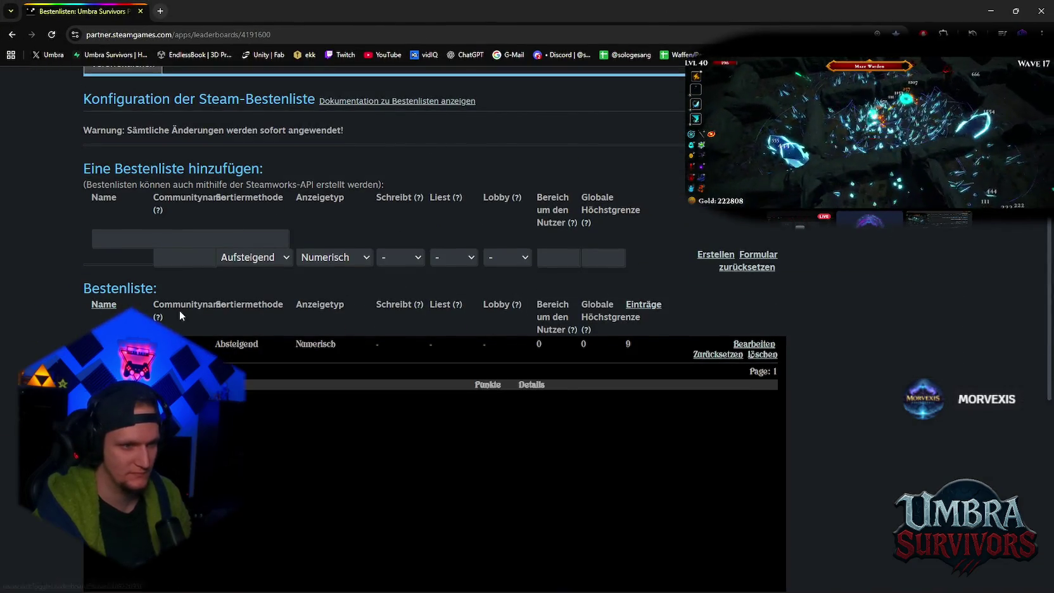
Step: Scroll through the 9 Umbra_GlobalScore entries, topped by 36,330, then minimize the browser for Unity
scroll(190, 307, "down", 2)
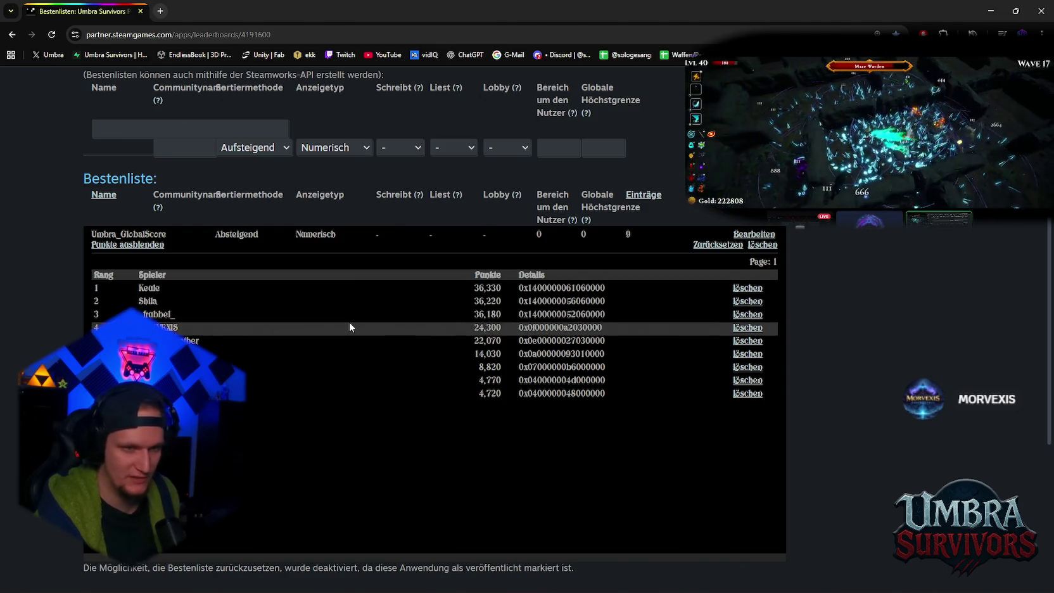
scroll(349, 311, "down", 2)
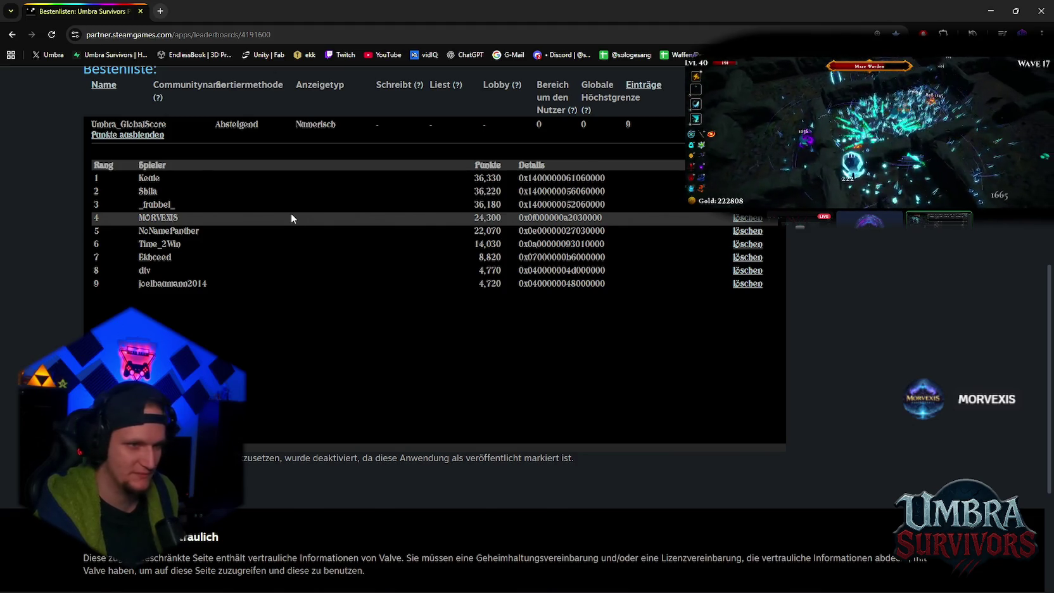
left_click(1016, 11)
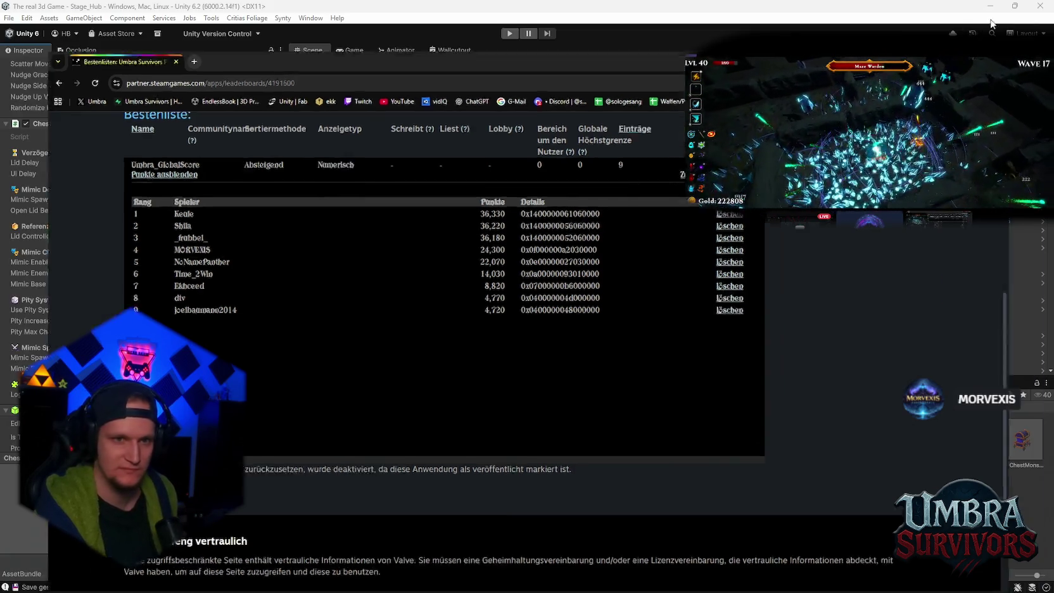
left_click(995, 18)
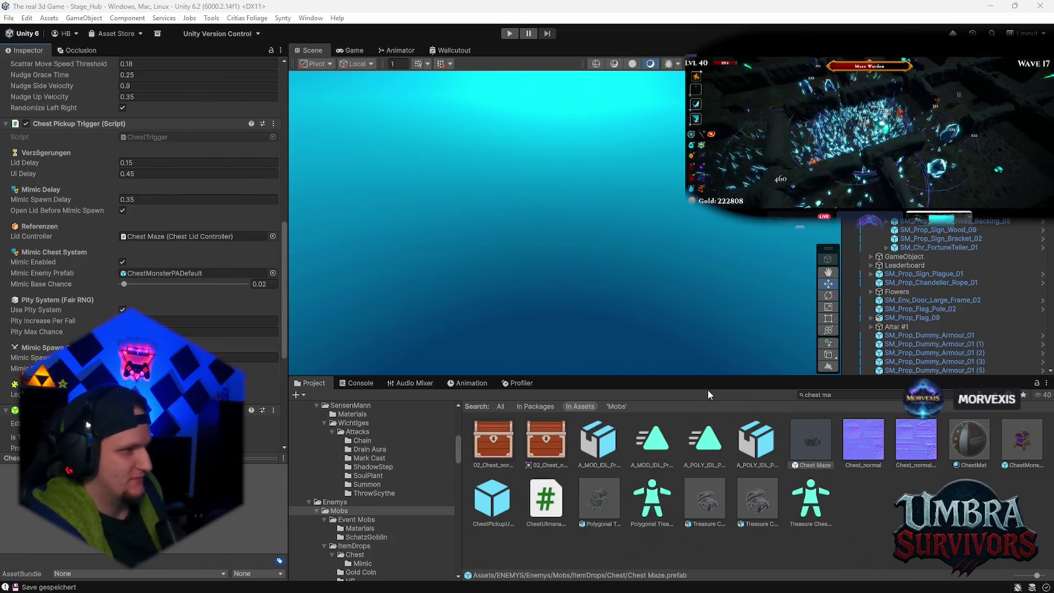
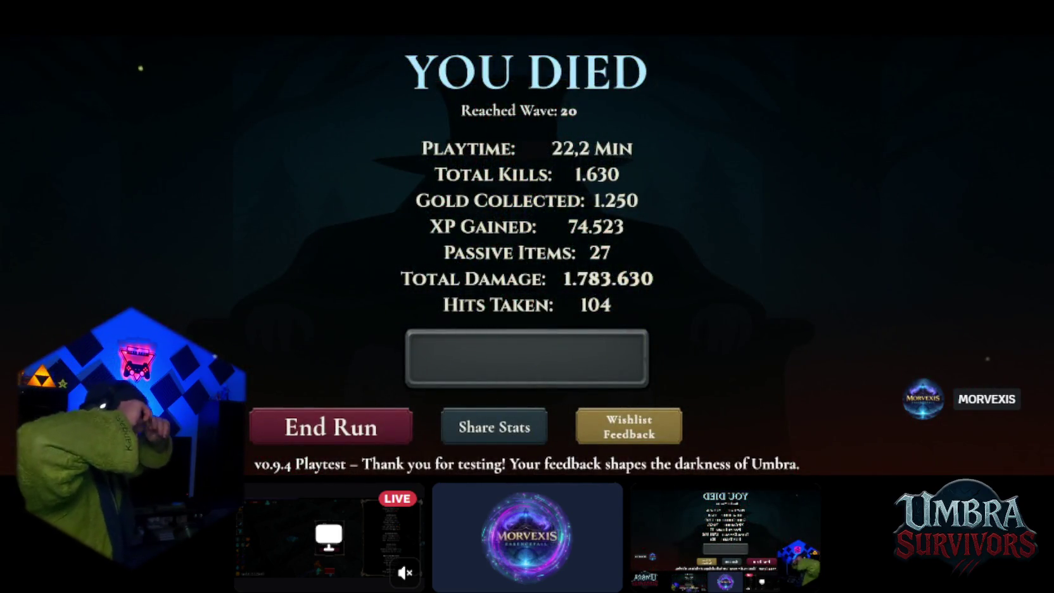
Step: End the run, skip the intro, and view then close the global leaderboard in the hub
left_click(488, 365)
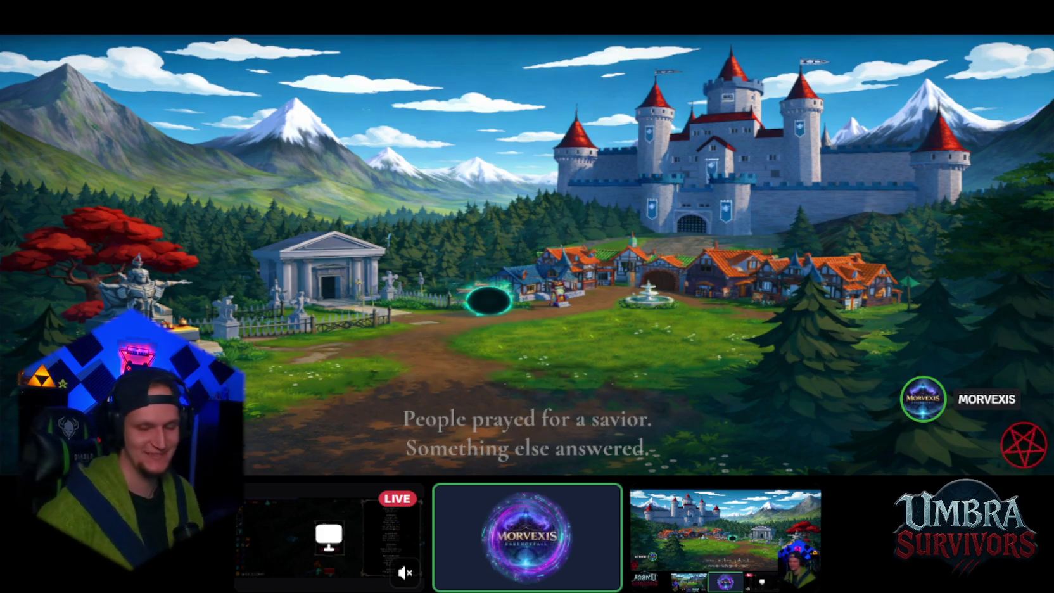
key("space")
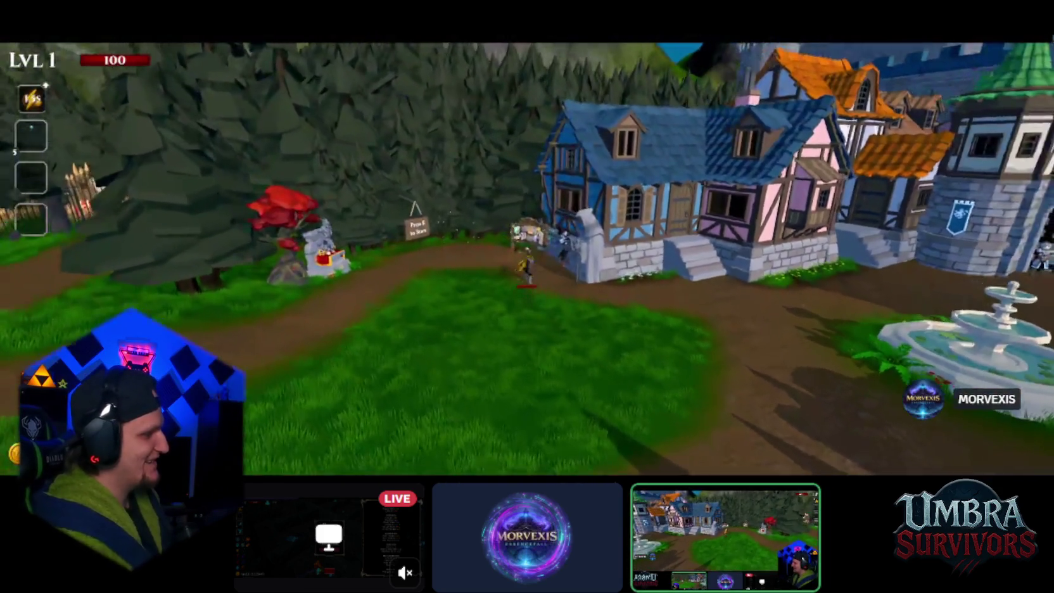
key("e")
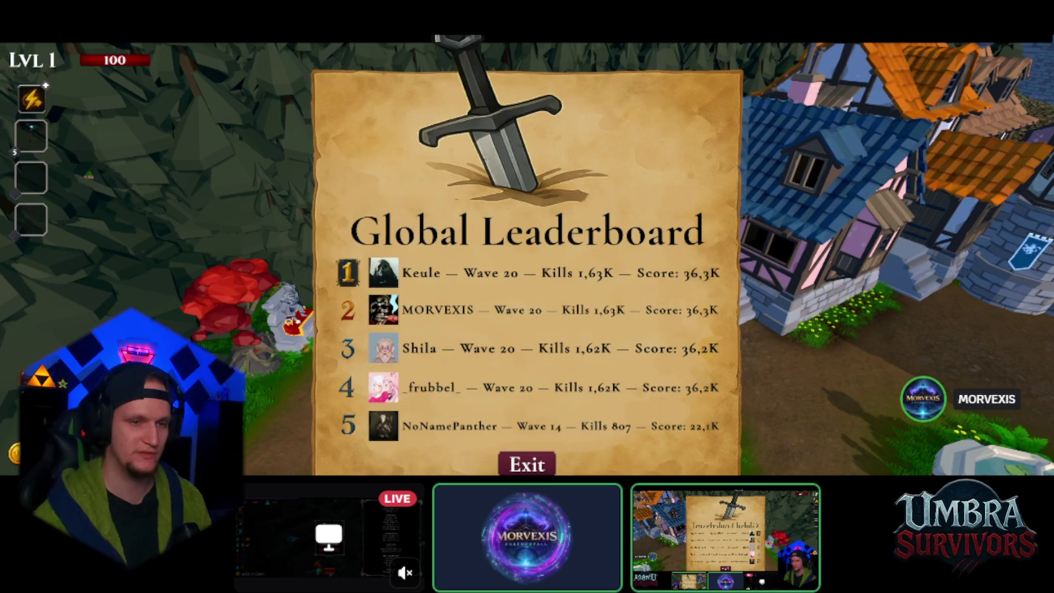
left_click(527, 464)
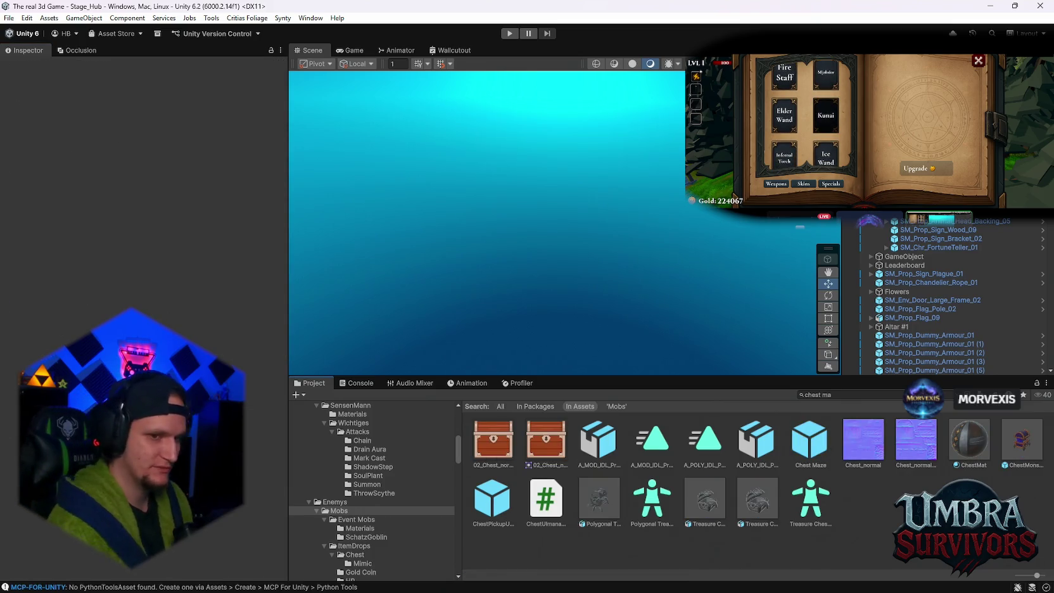
Step: Glance at the Console, enter Play mode and continue past the Stage 1 title screen
left_click(359, 383)
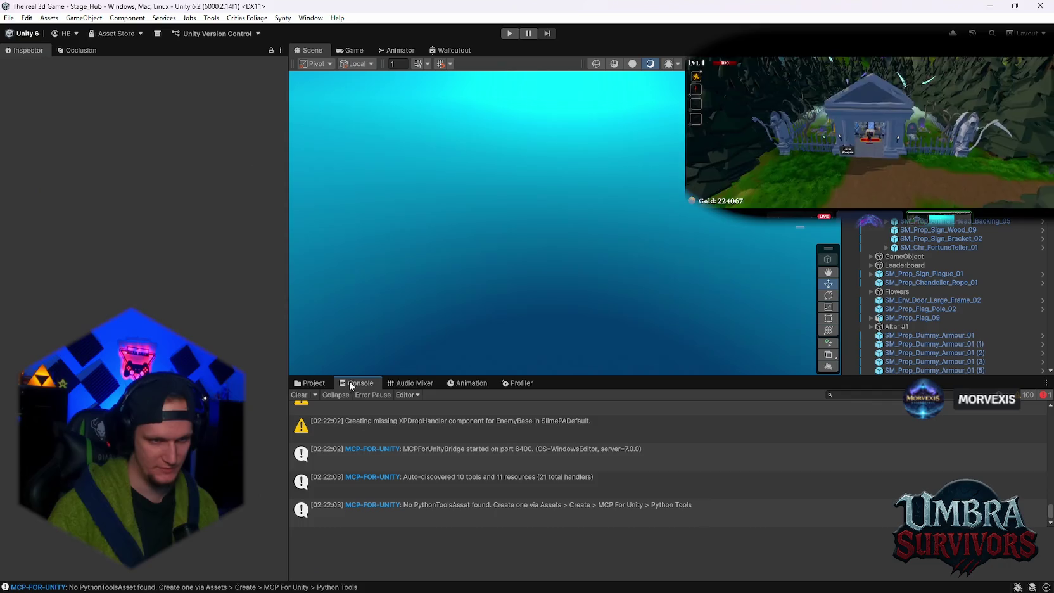
left_click(310, 383)
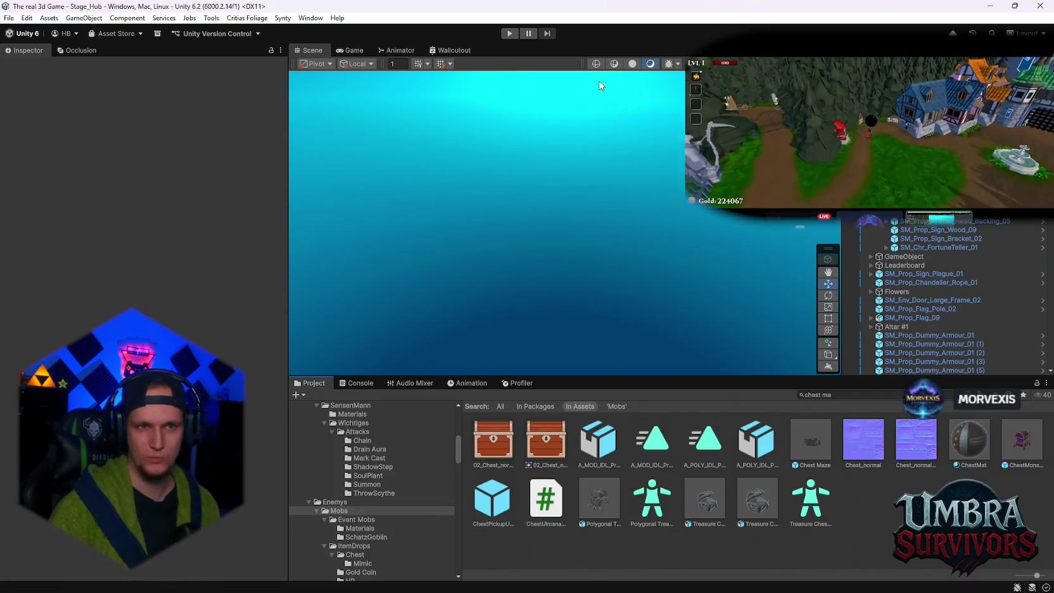
left_click(511, 35)
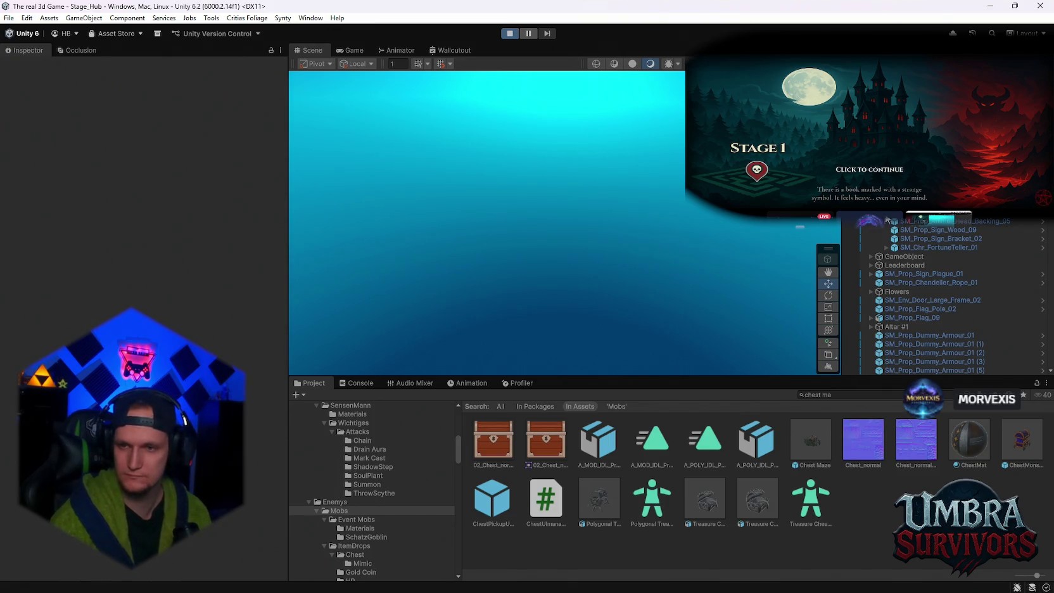
key("space")
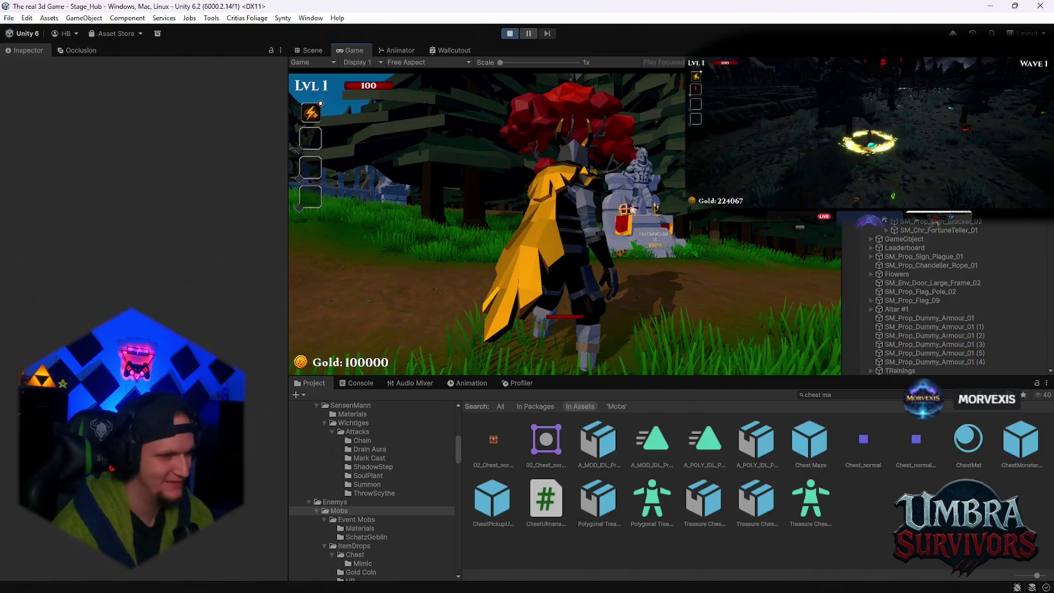
Step: Reroll the offered upgrade cards and pick one
key("w")
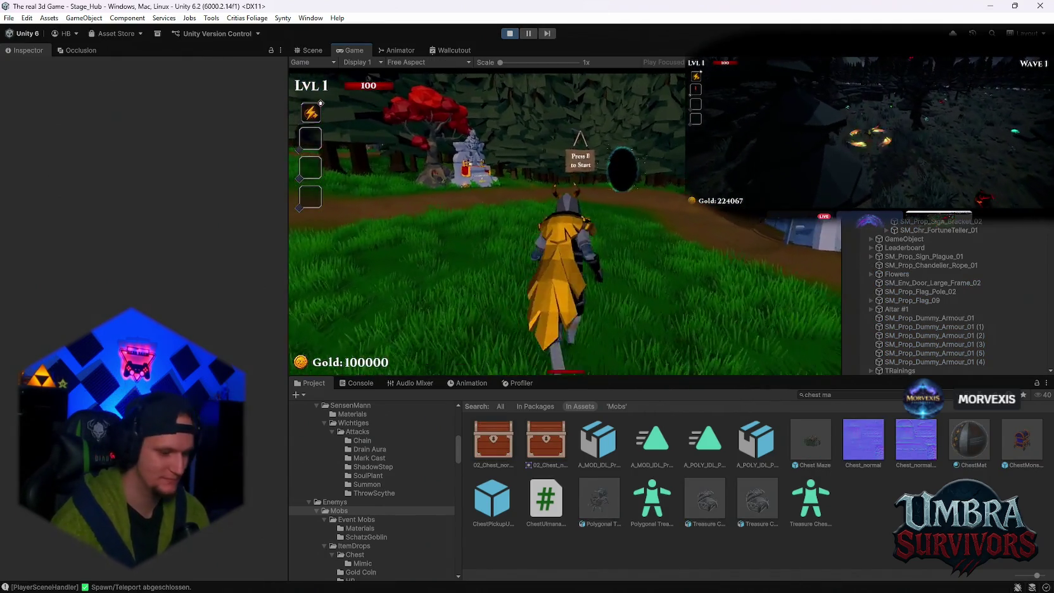
left_click(565, 342)
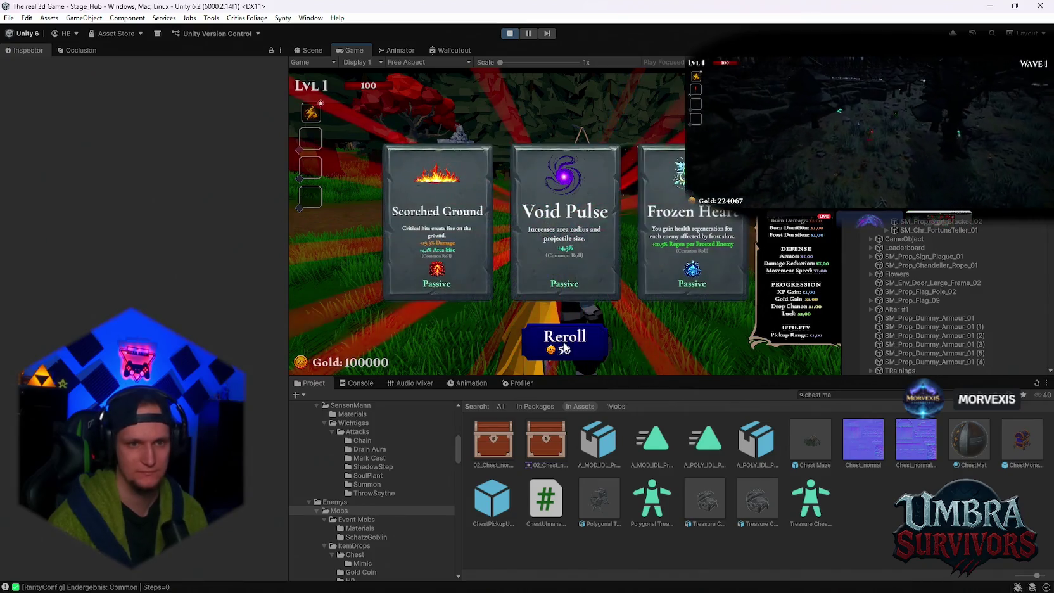
left_click(564, 221)
Step: View the Infernal Torch details in the throne-room weapon spellbook, widening the game panel
key("w")
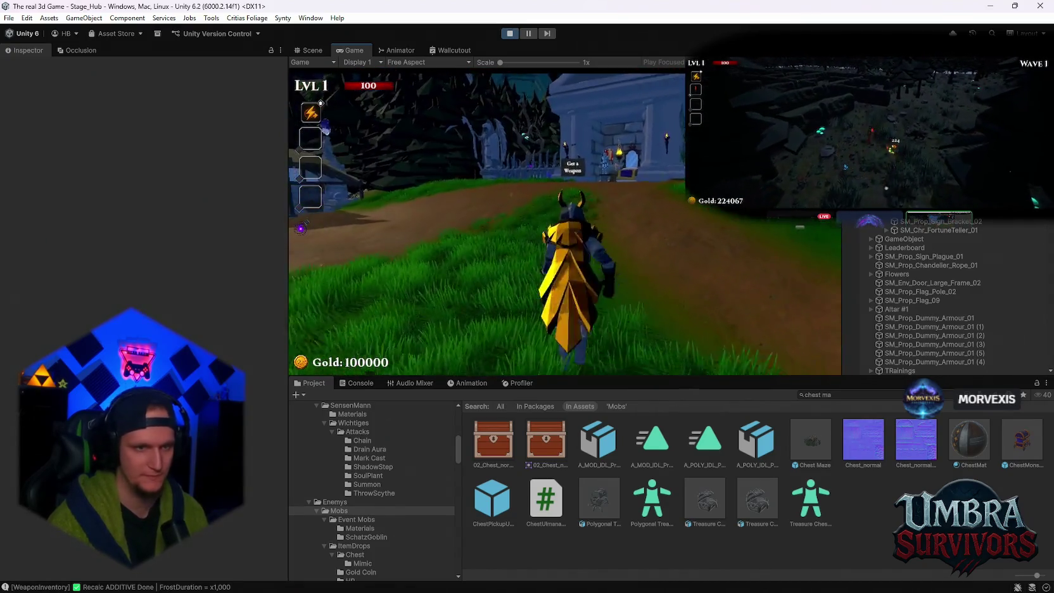
key("w")
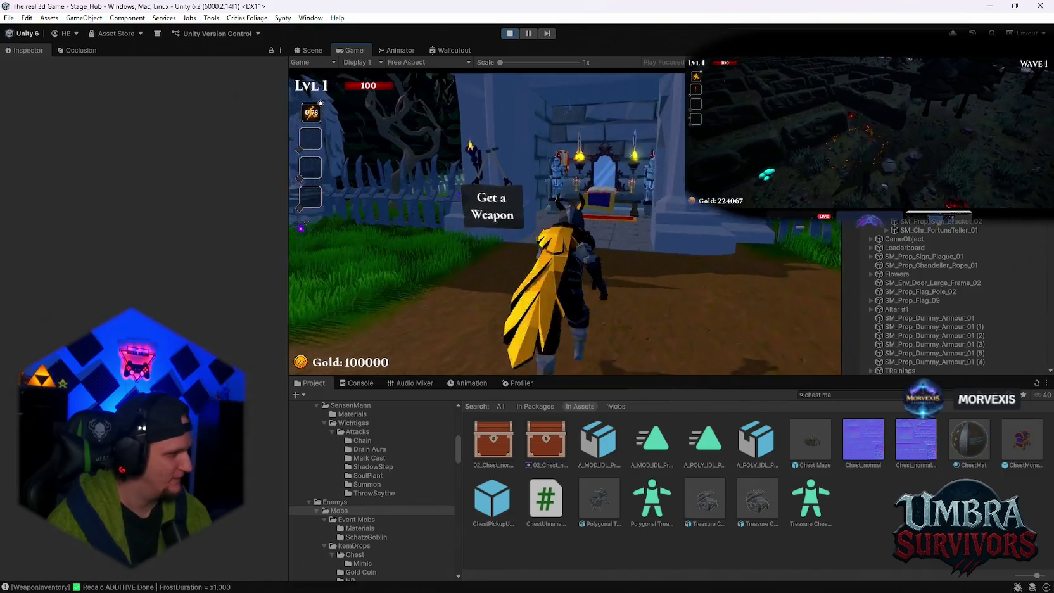
key("w")
key("e")
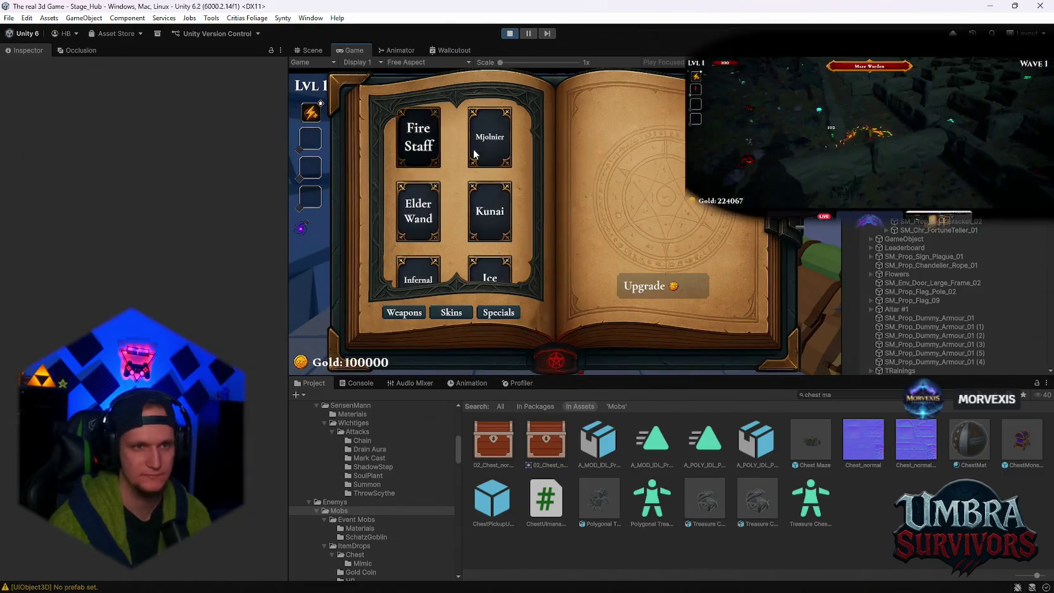
left_click_drag(822, 260, 751, 260)
left_click_drag(288, 264, 217, 276)
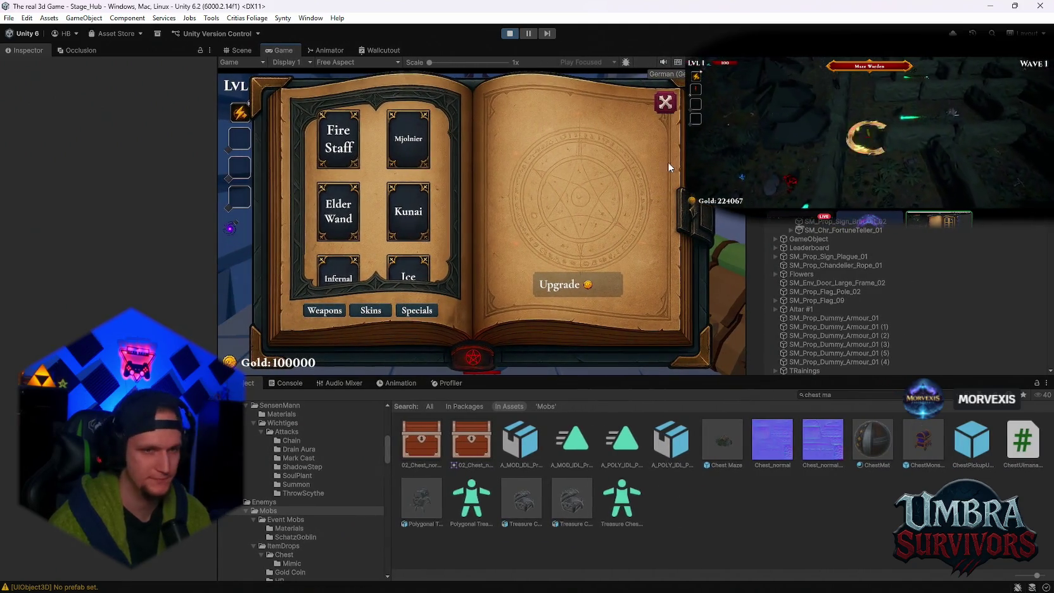
left_click(337, 269)
key("Escape")
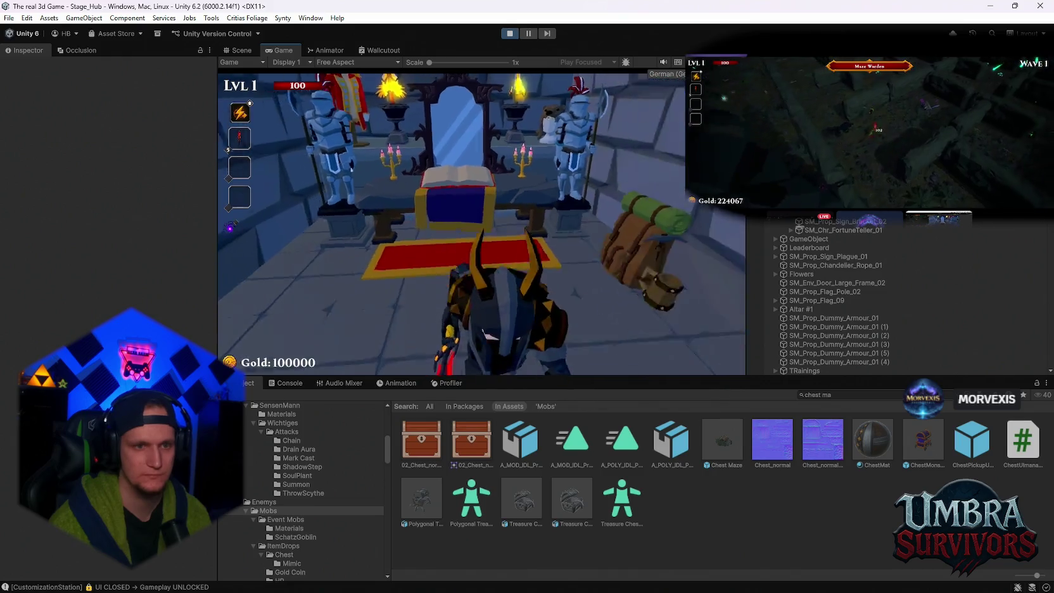
Step: Enter the portal into Stage_Forest, fight up to wave 3, then pause
key("w")
key("w")
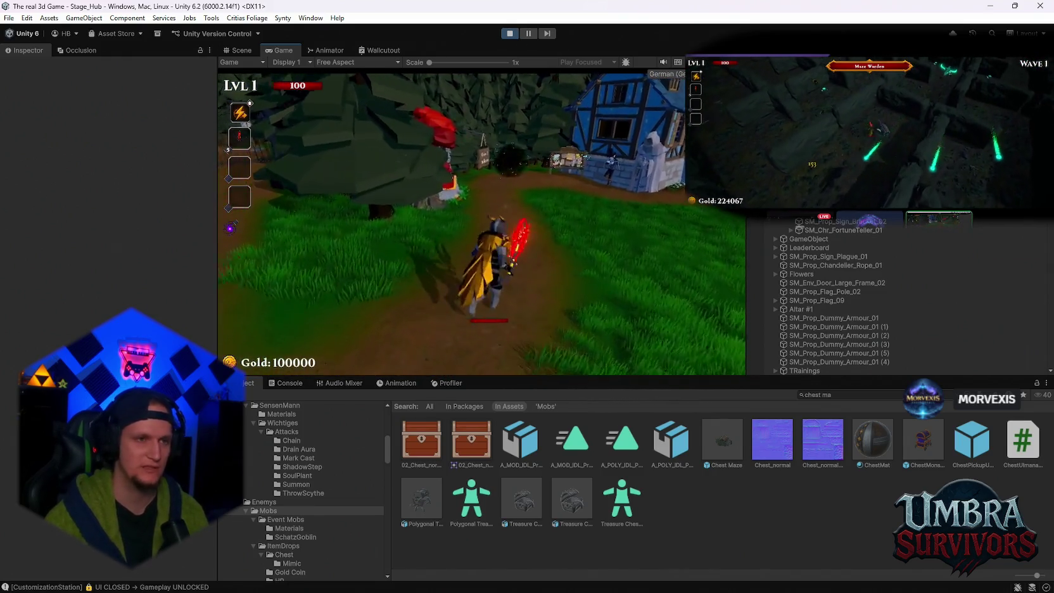
key("w")
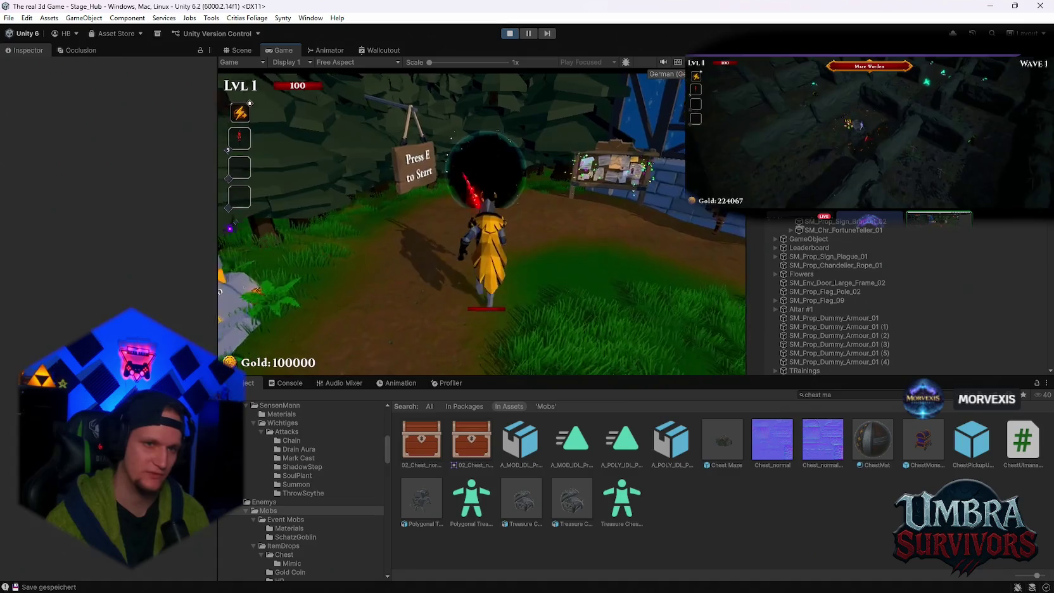
key("e")
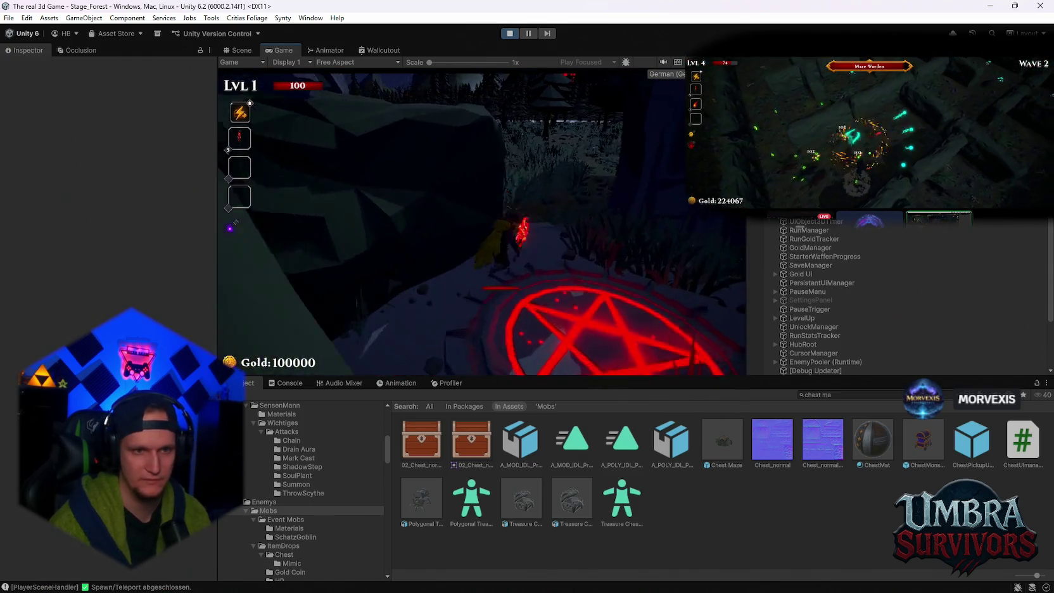
key("w")
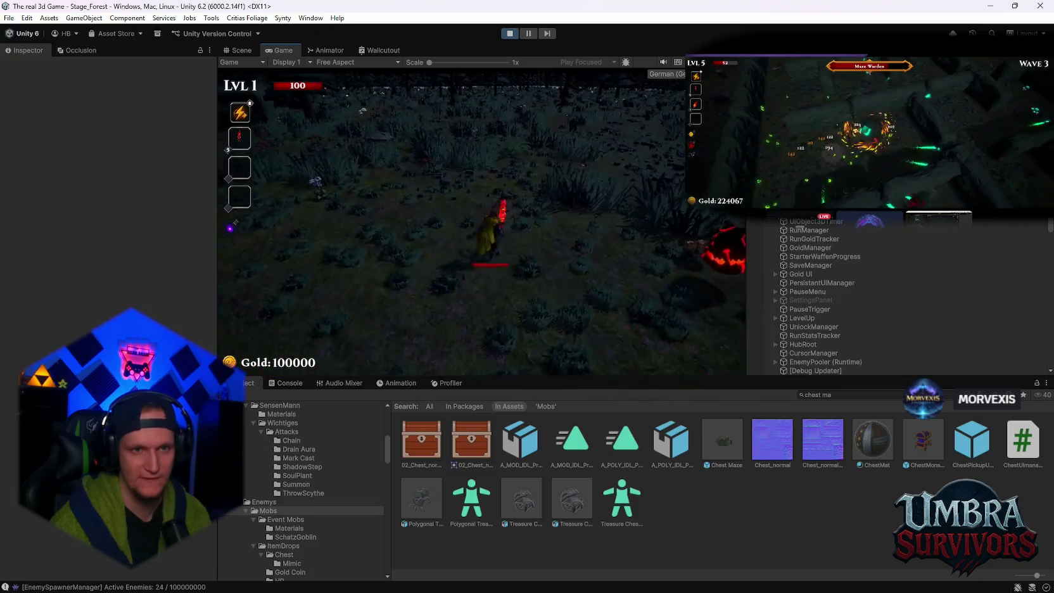
key("Escape")
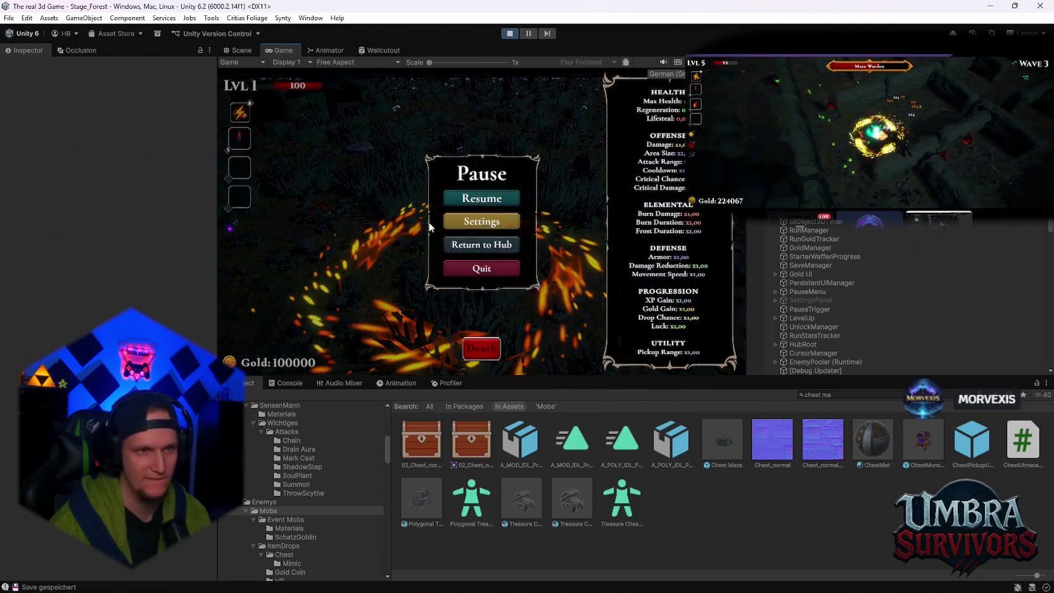
Step: Select the Polygonal Wolf Black clone near the player and scroll its Inspector to Death Flight
left_click(237, 51)
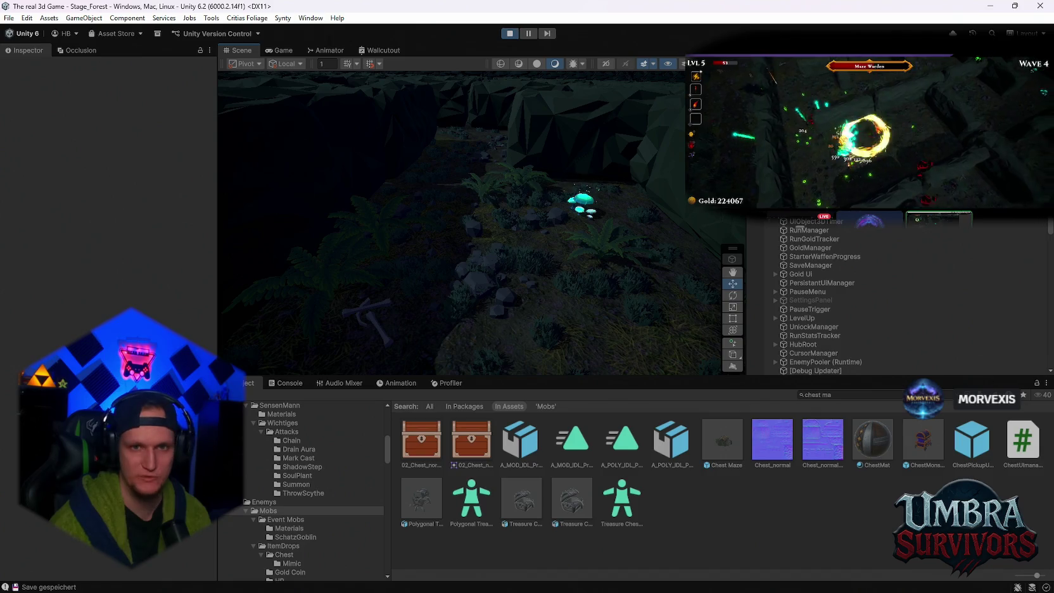
key("shift+f")
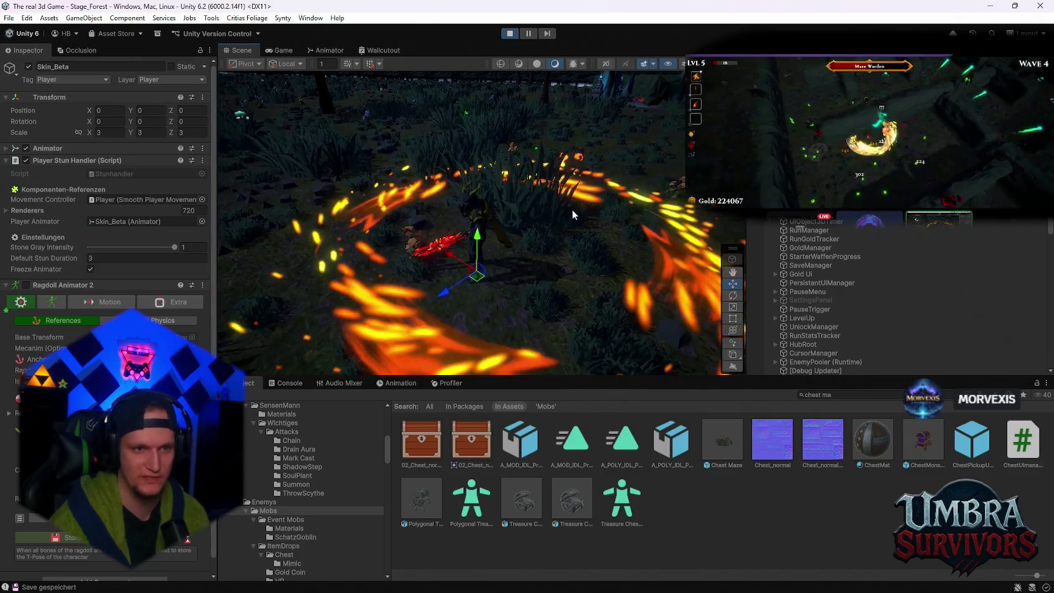
left_click(399, 278)
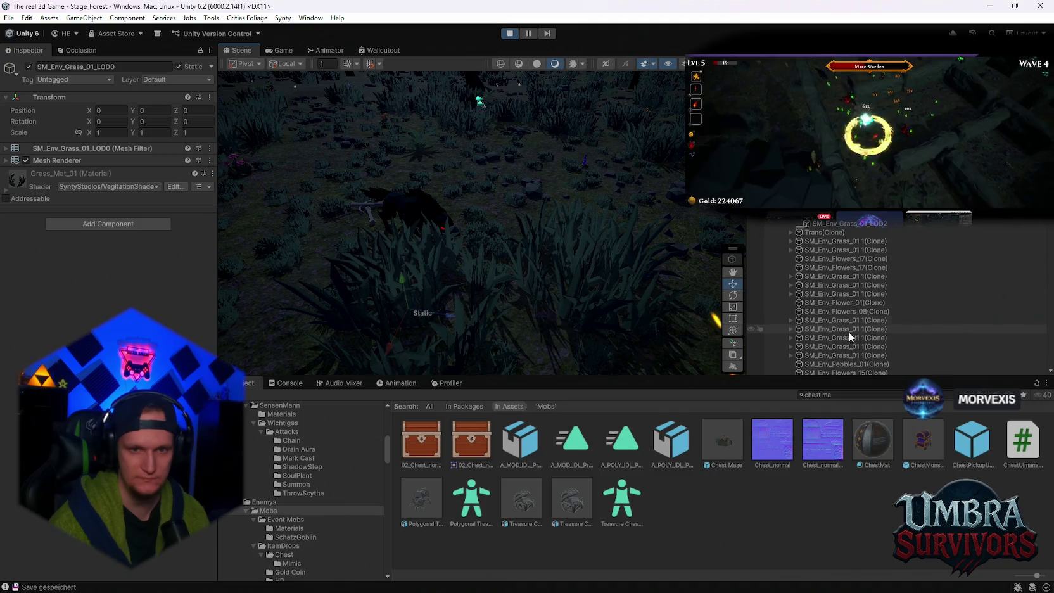
mouse_move(472, 204)
left_mouse_down()
mouse_move(560, 228)
mouse_move(285, 95)
left_mouse_up()
left_click(459, 159)
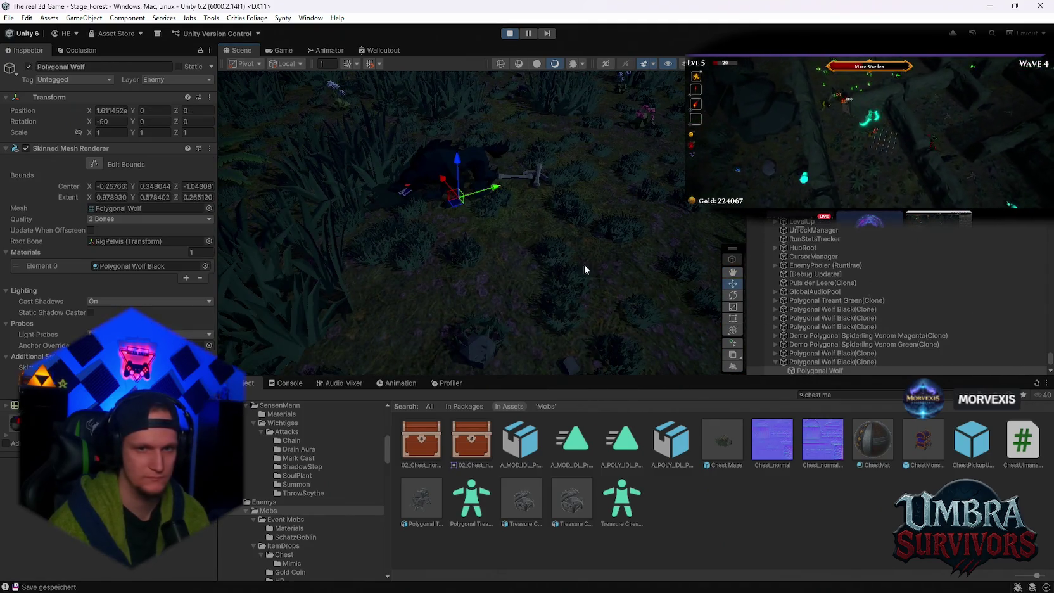
scroll(847, 313, "up", 3)
left_click(803, 229)
scroll(161, 280, "down", 10)
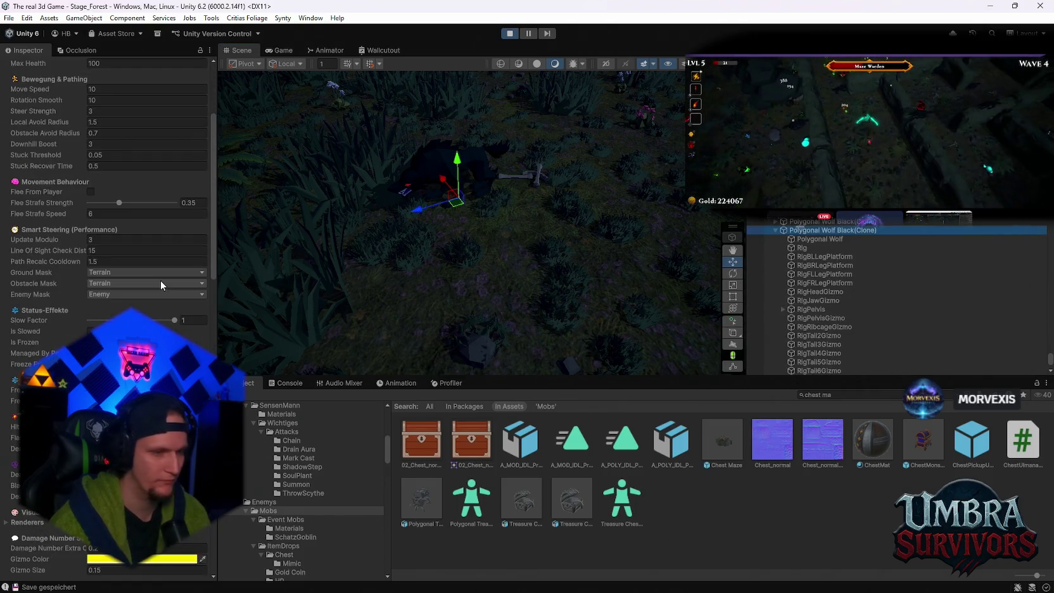
scroll(172, 310, "down", 10)
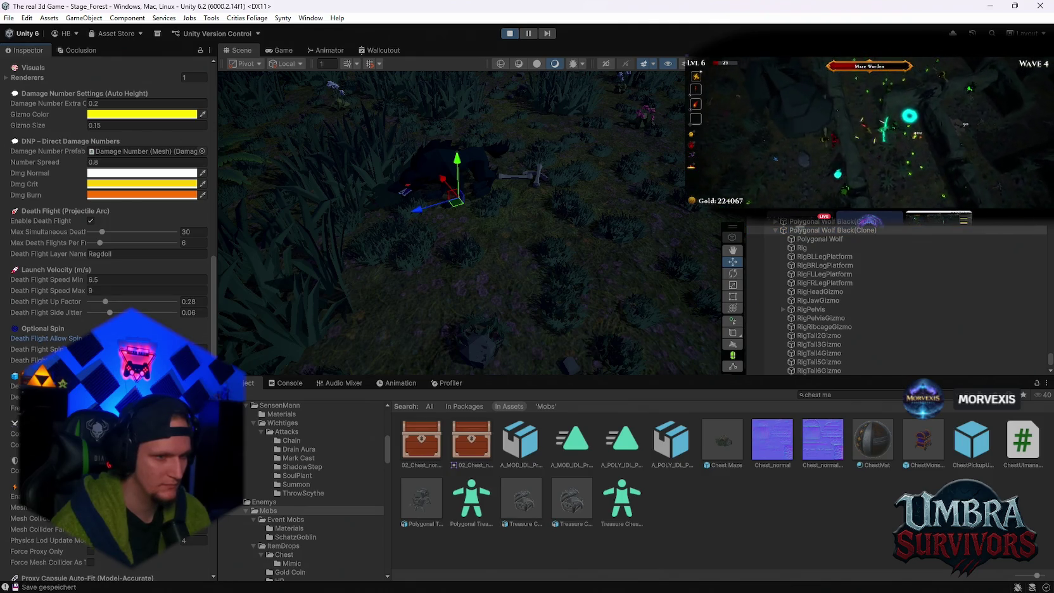
left_click_drag(218, 191, 238, 190)
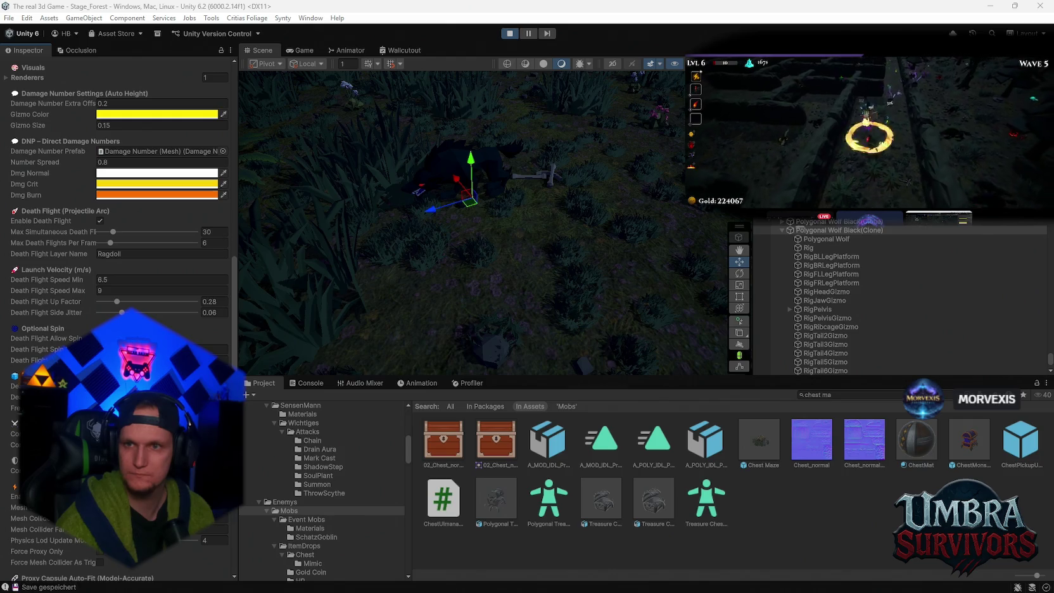
Step: Enter Death Flight Speed Min 13.5, Speed Max 17.5, Up Factor 0.42 and Side Jitter 0.1
mouse_move(239, 221)
left_mouse_down()
mouse_move(287, 219)
mouse_move(278, 223)
left_mouse_up()
type("13.5")
left_click(141, 289)
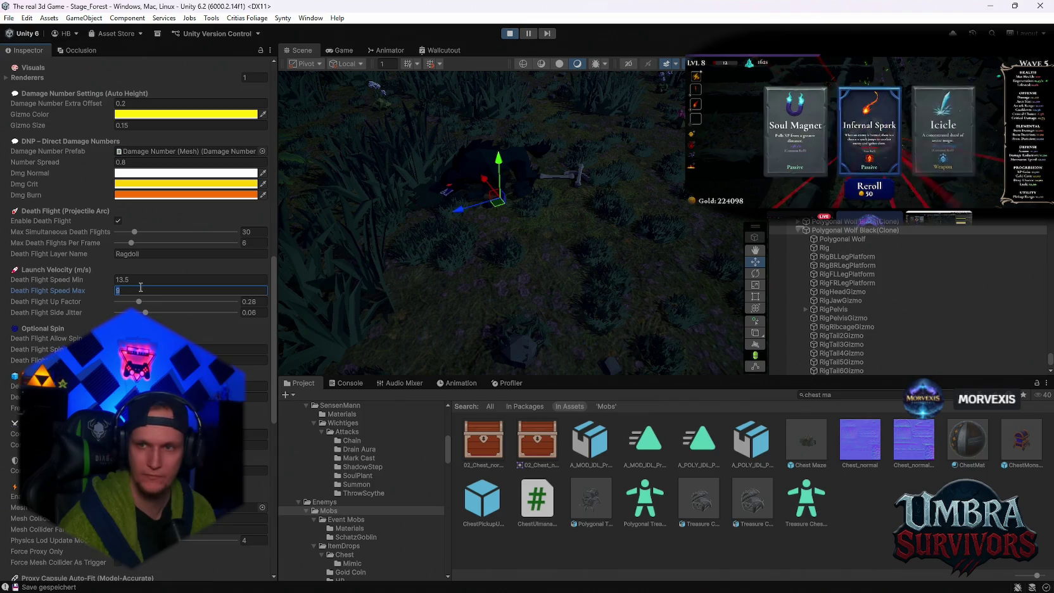
type("17.5")
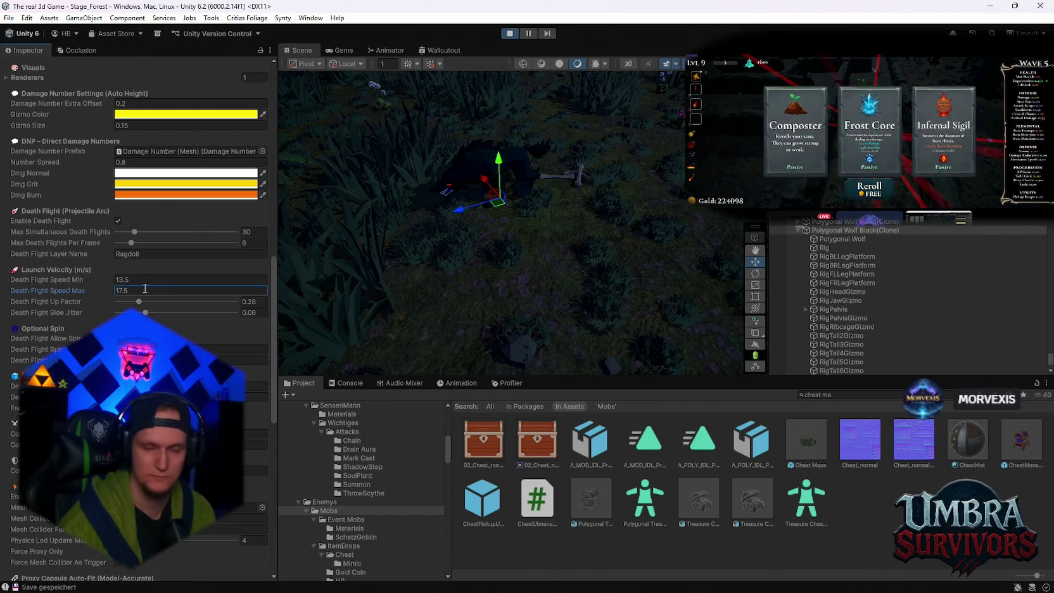
left_click(266, 301)
type("0.4")
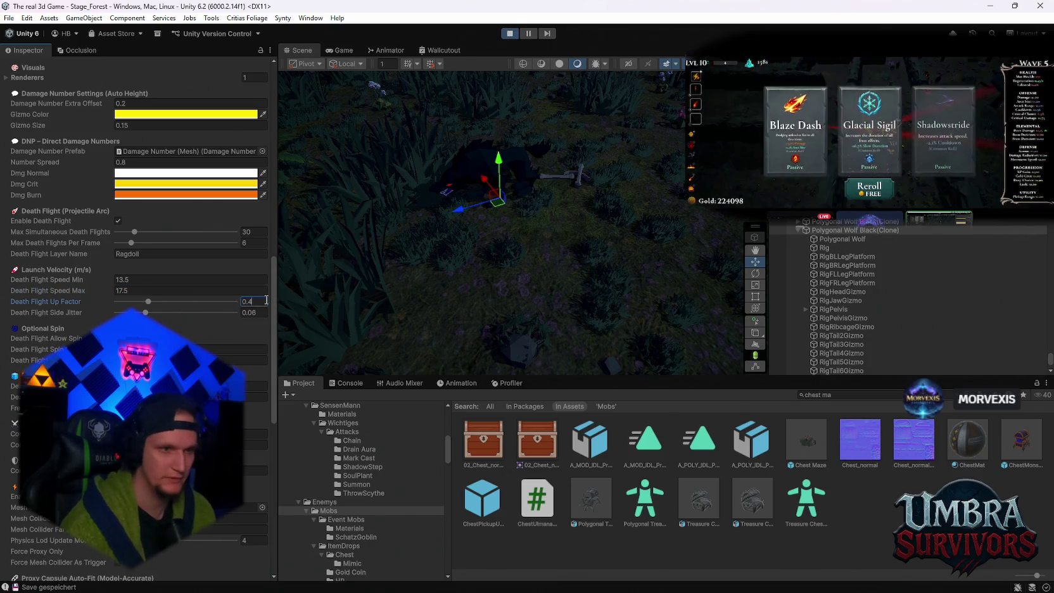
type("2")
left_click(262, 311)
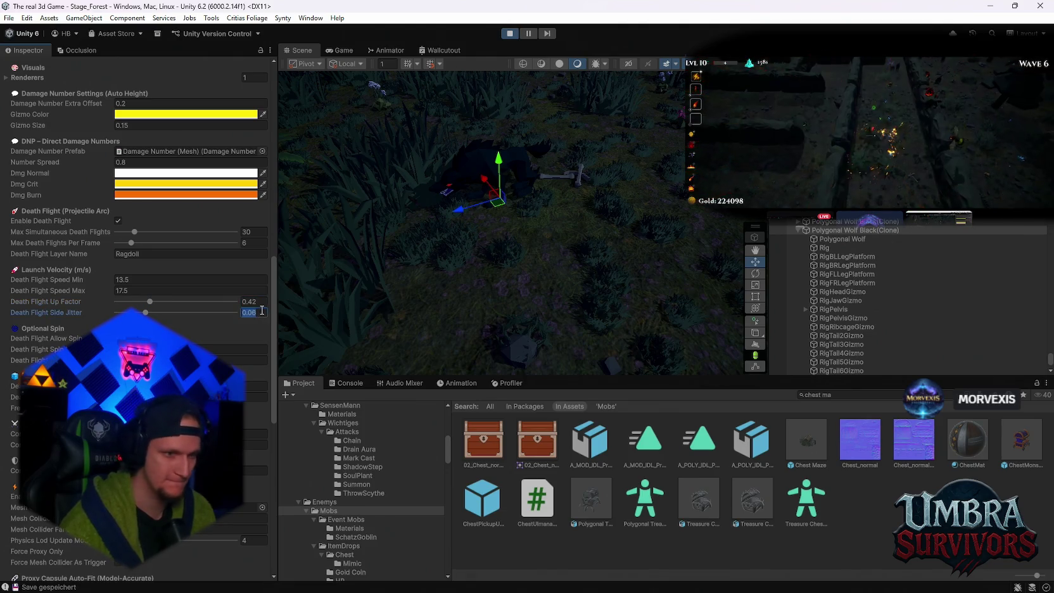
type("0.1")
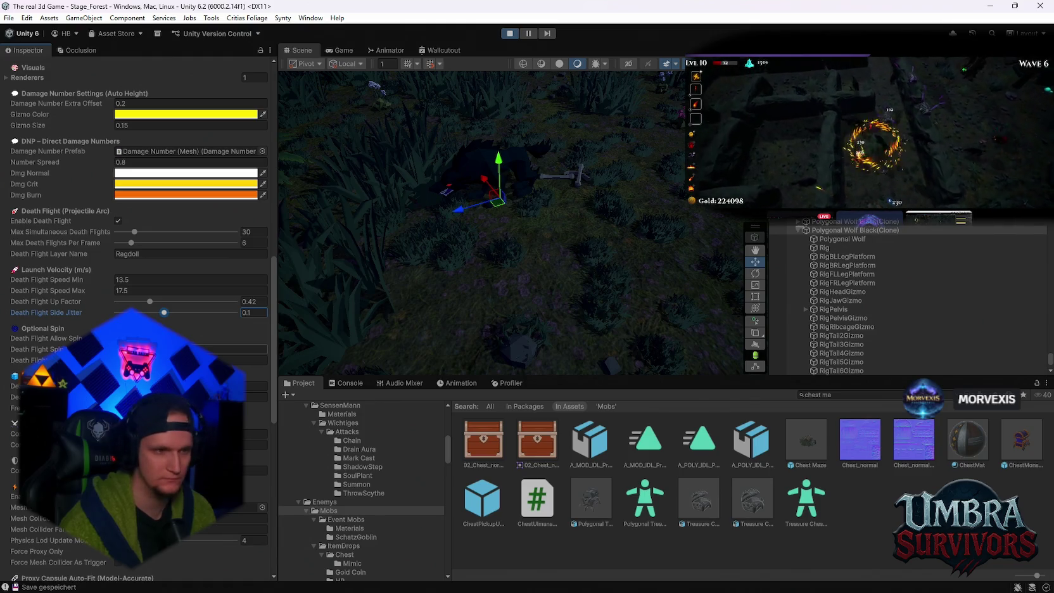
left_click(190, 386)
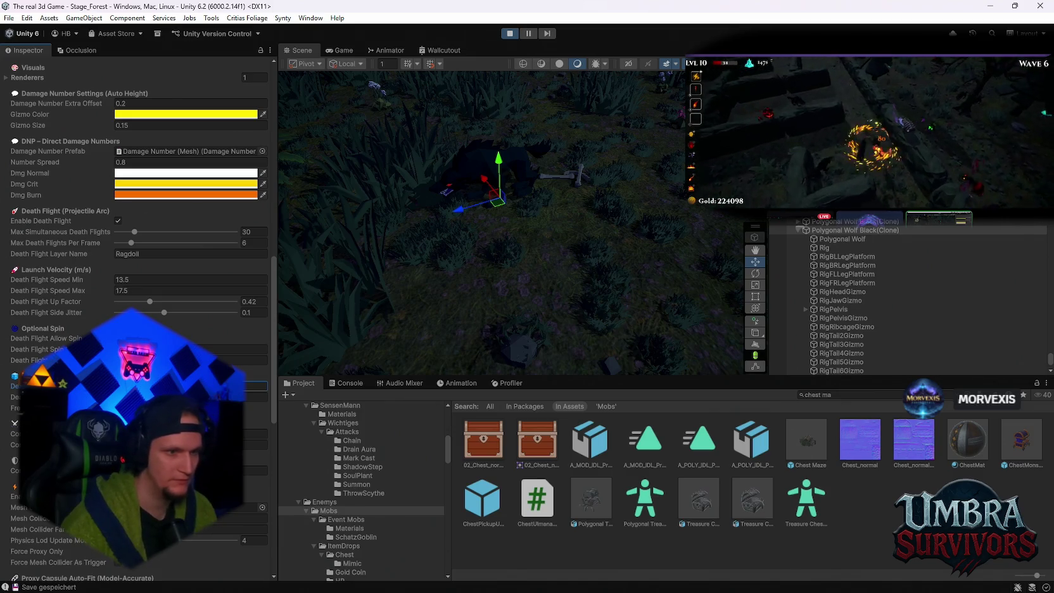
left_click(190, 397)
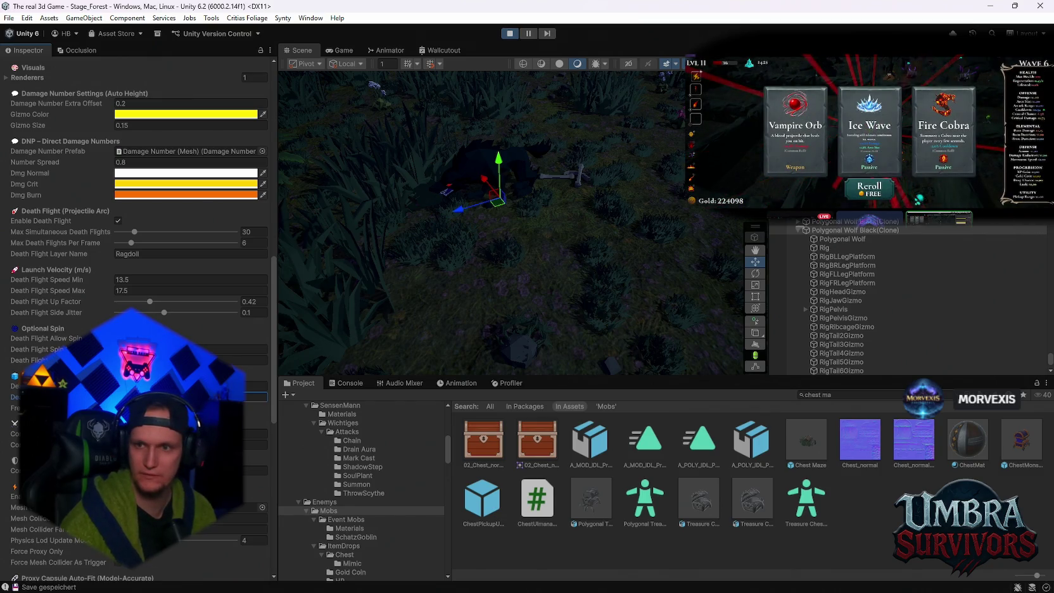
scroll(140, 253, "down", 2)
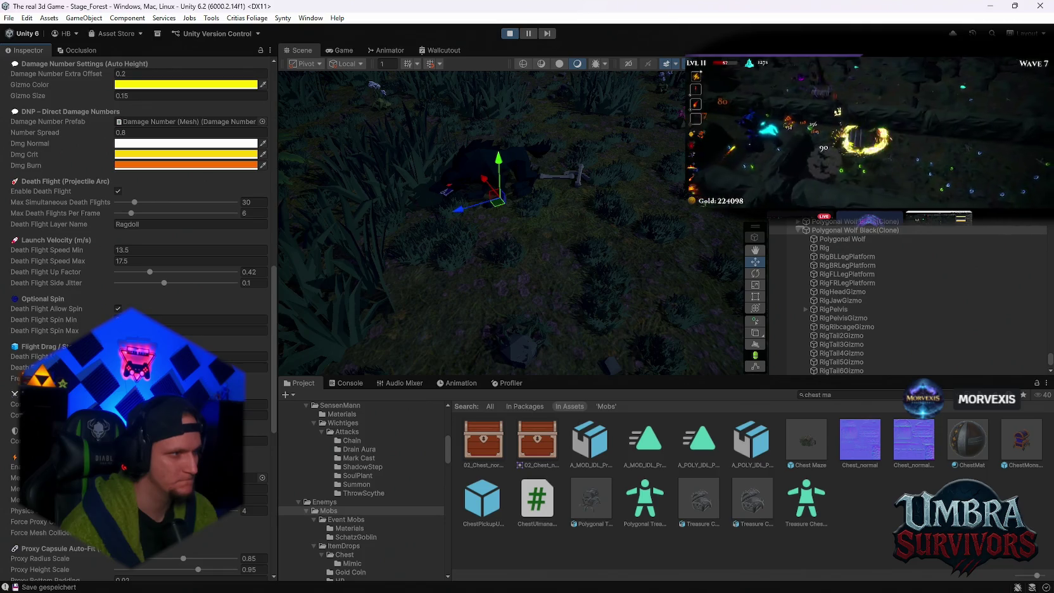
scroll(140, 253, "down", 2)
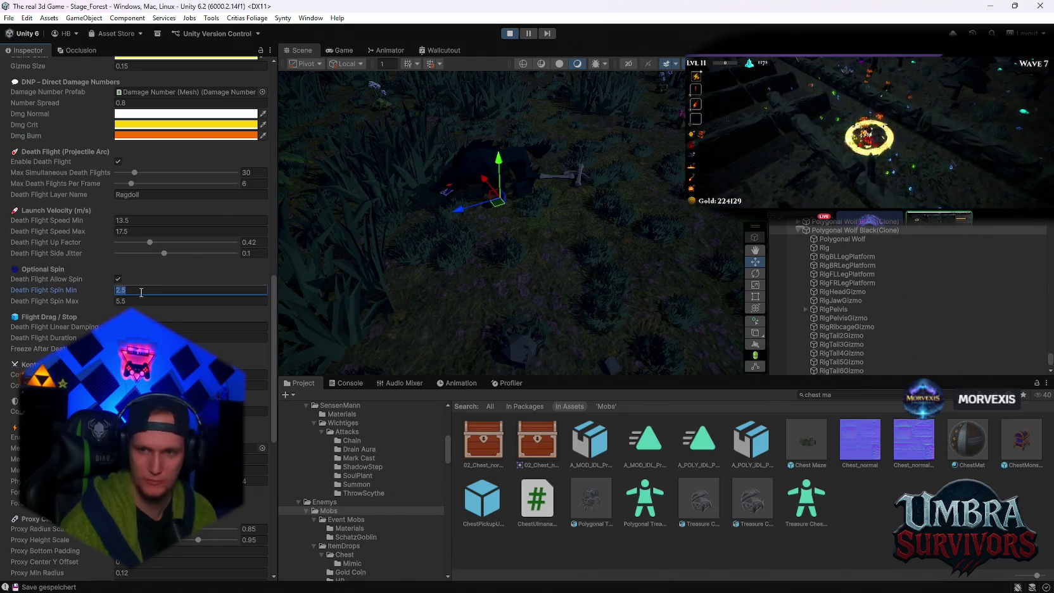
Step: Set Death Flight Spin Min to 5 and Spin Max to 9
type("5")
left_click(135, 302)
type("9")
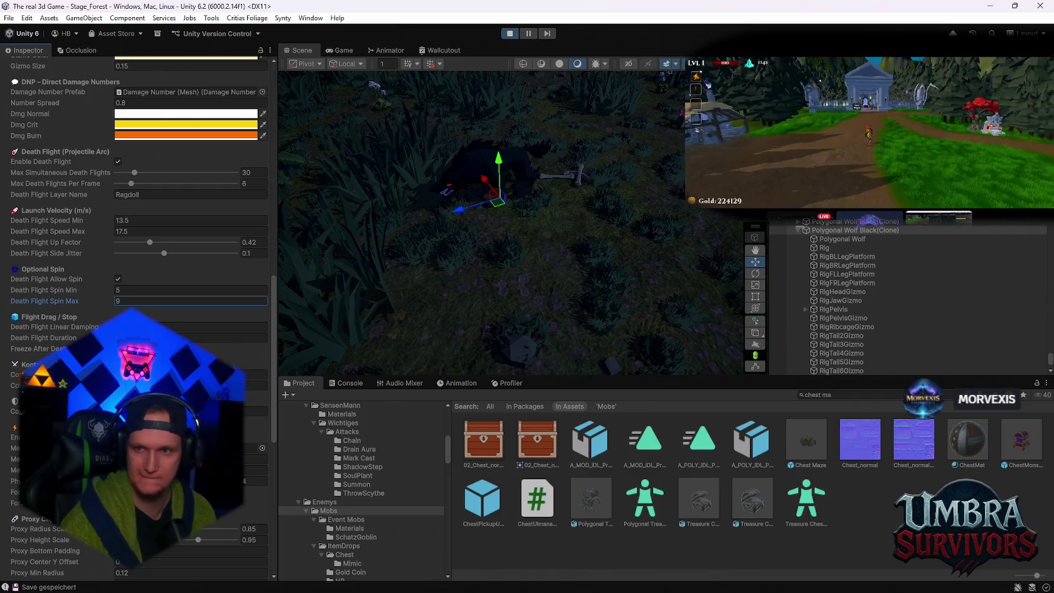
scroll(139, 253, "up", 2)
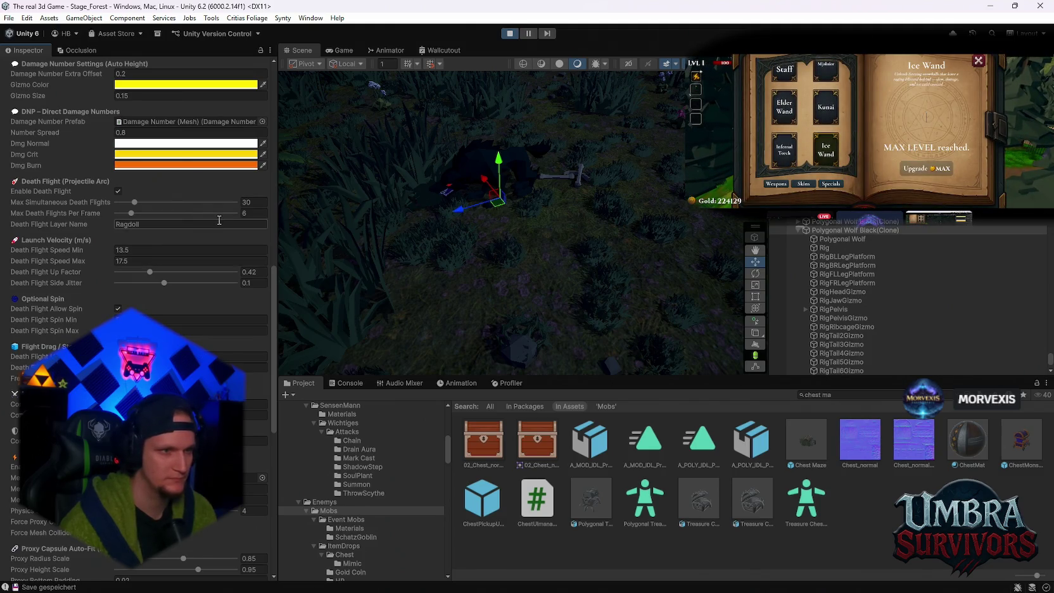
Step: Set Max Death Flights Per Frame to 8 and Layer Name to Enemy, then resume the game
left_click(266, 217)
type("8")
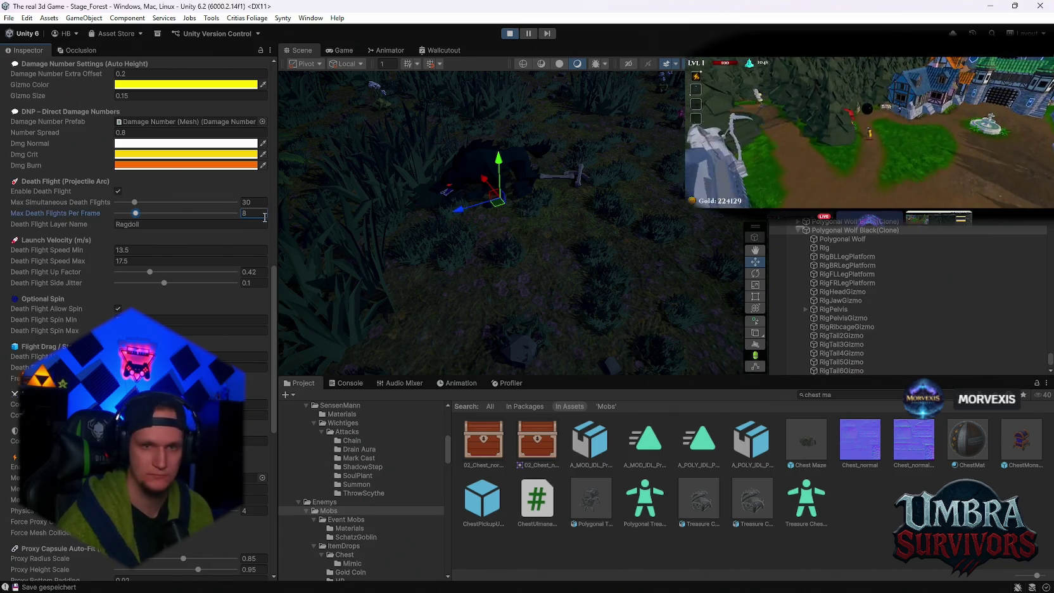
left_click(165, 224)
type("Enemy")
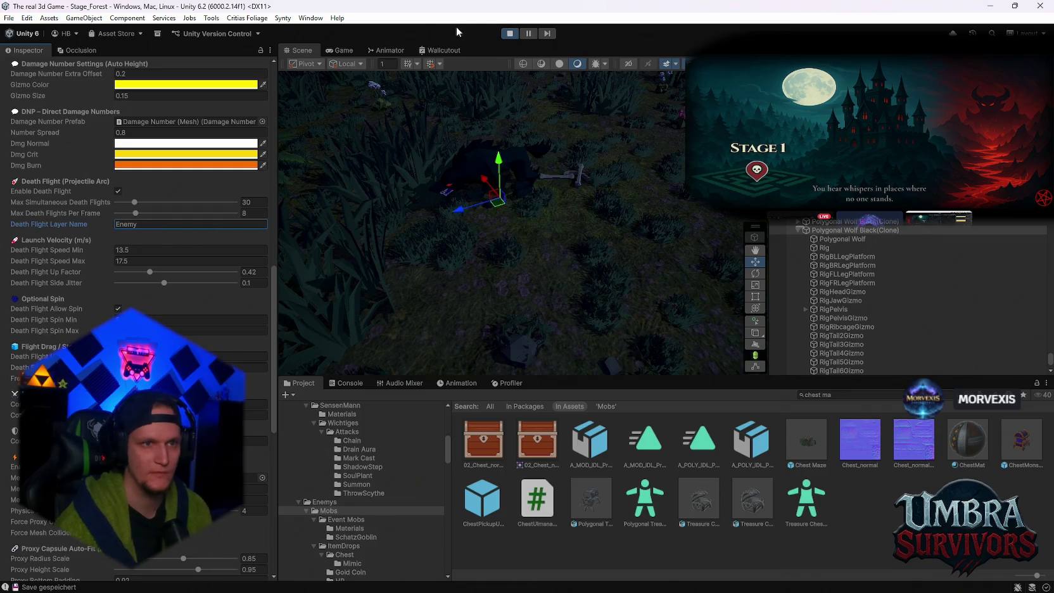
left_click(343, 50)
left_click(552, 201)
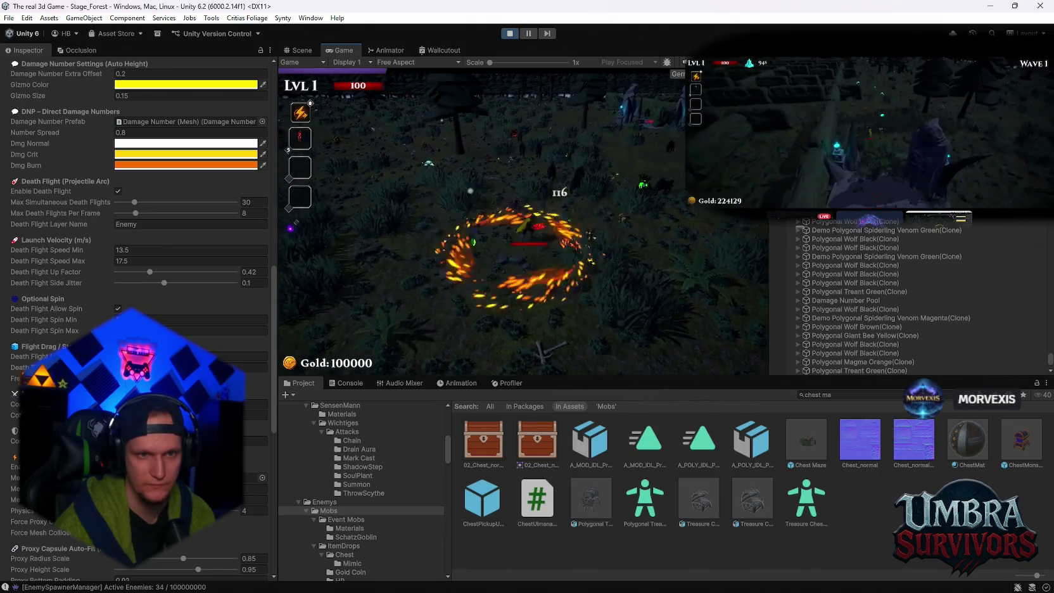
Step: Watch enemies' death flights in play, pause, then exit Play mode
key("Escape")
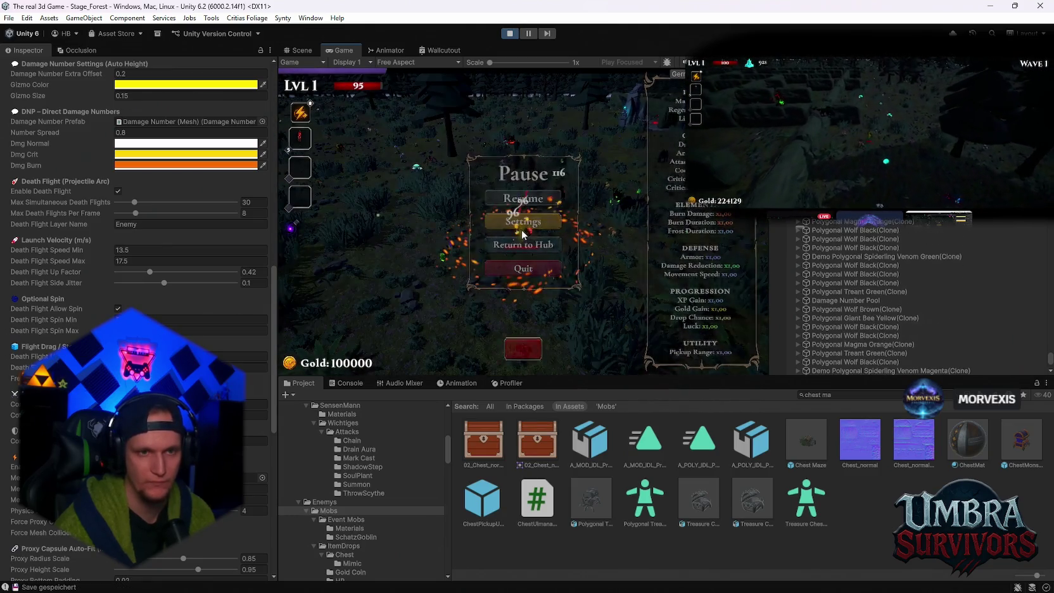
left_click(530, 200)
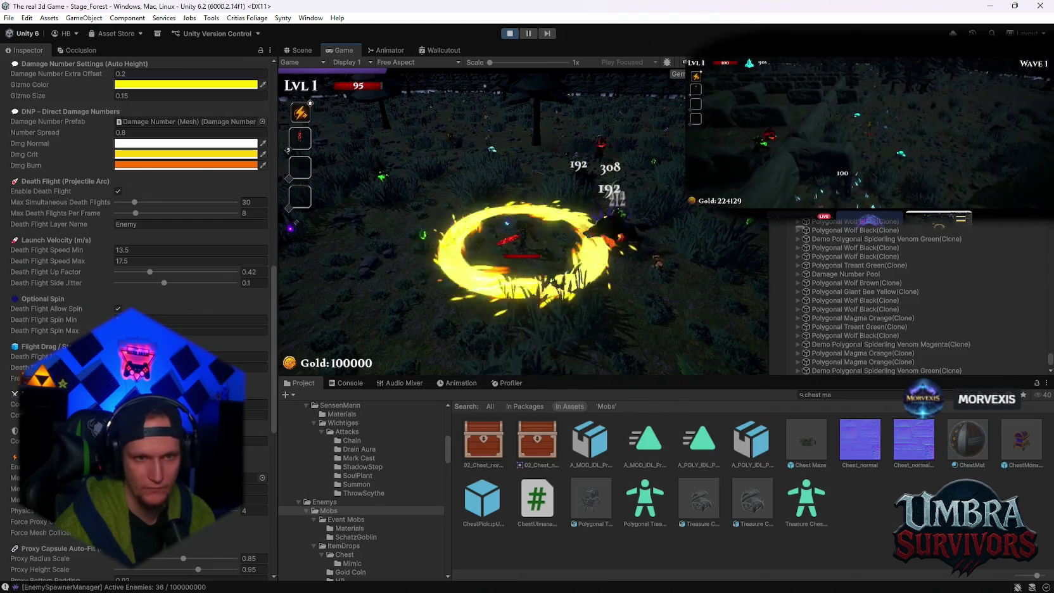
key("Escape")
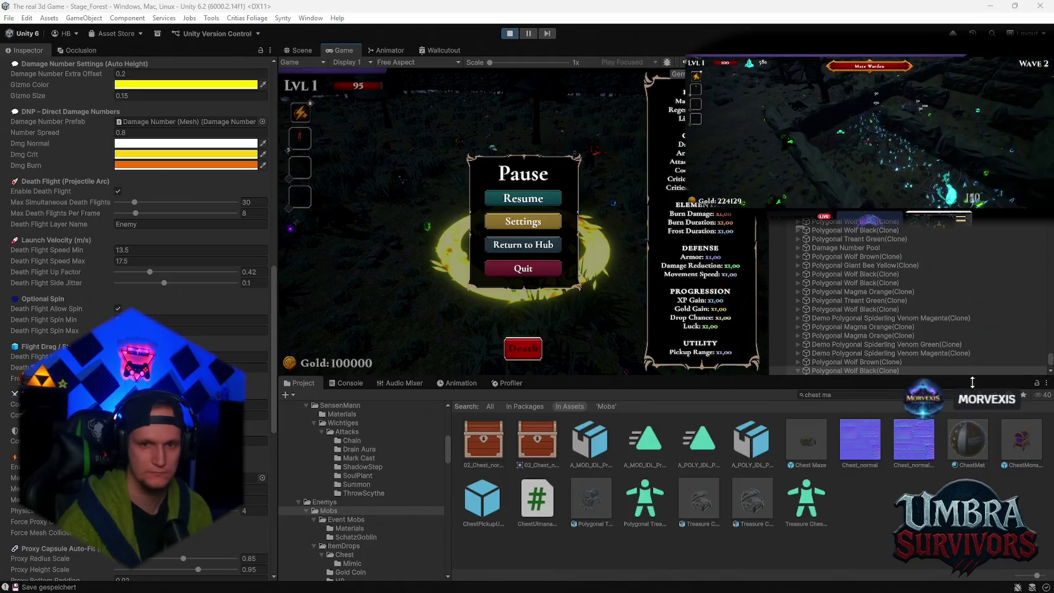
left_click(510, 33)
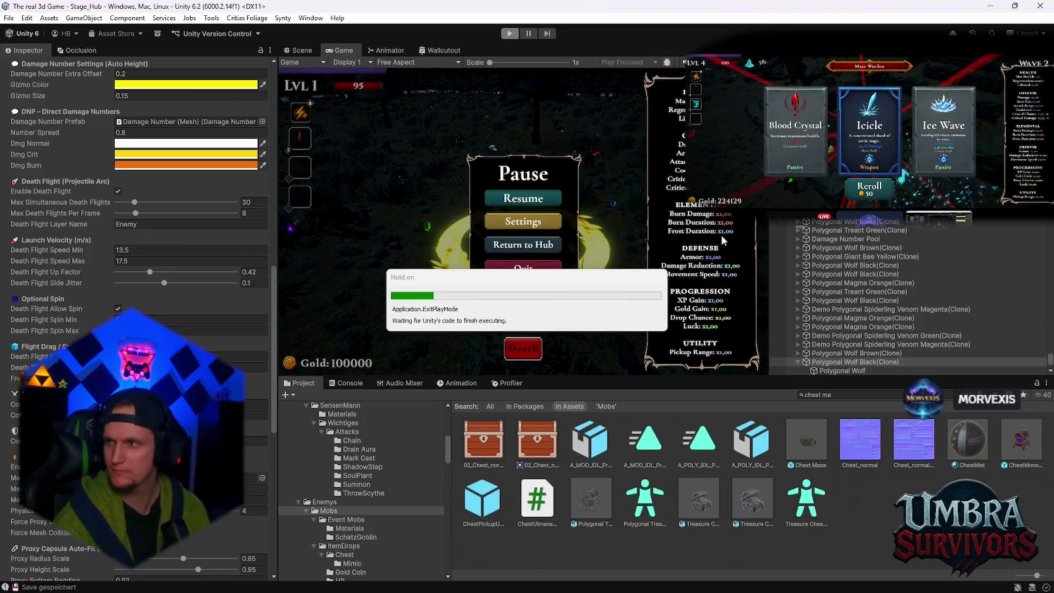
Step: Clear the Console log and return to the Project assets
left_click(346, 383)
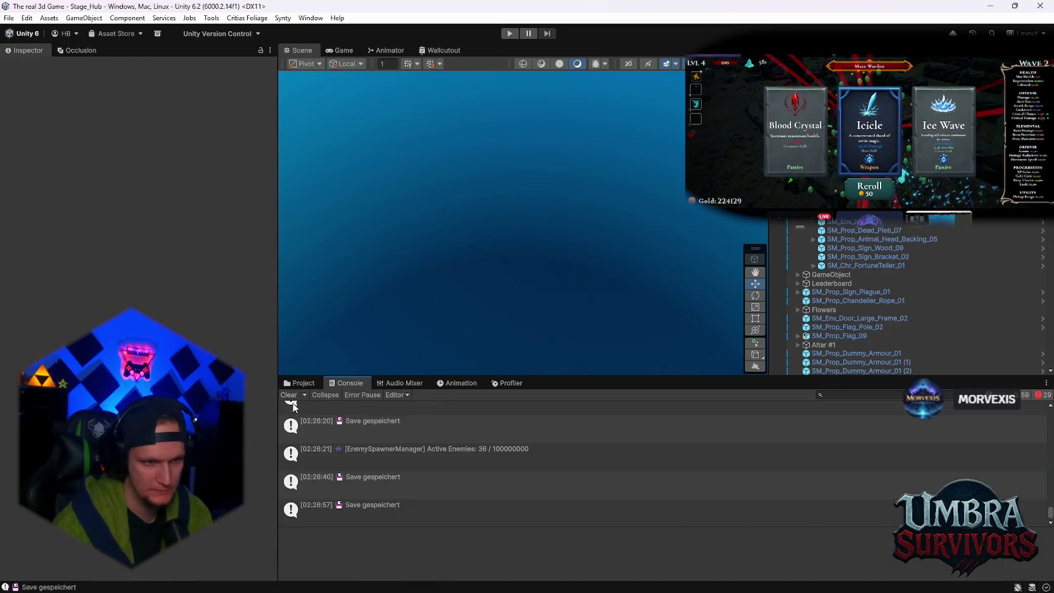
left_click(286, 395)
left_click(298, 383)
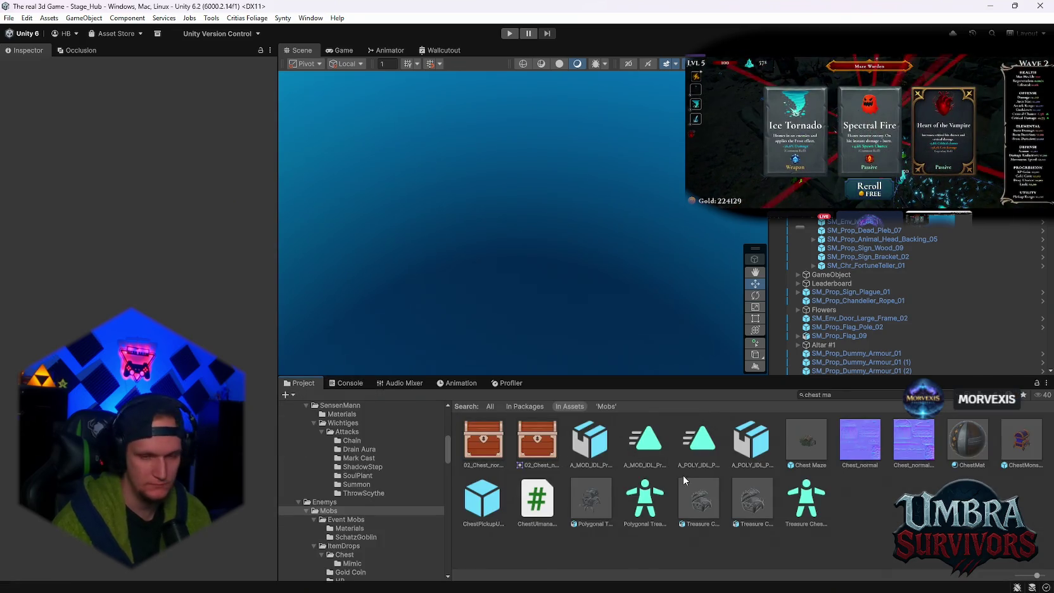
Step: Search the Project for 'mobs', open the Mobs folder, then switch to the Supabase dashboard
scroll(373, 507, "down", 10)
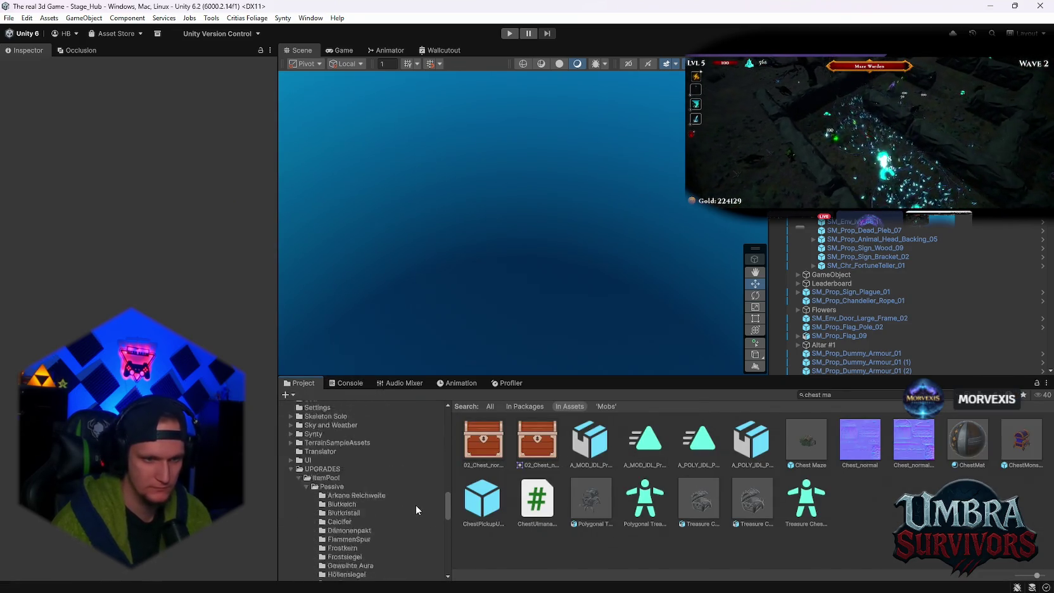
scroll(410, 539, "down", 5)
left_click(871, 397)
type("mobs")
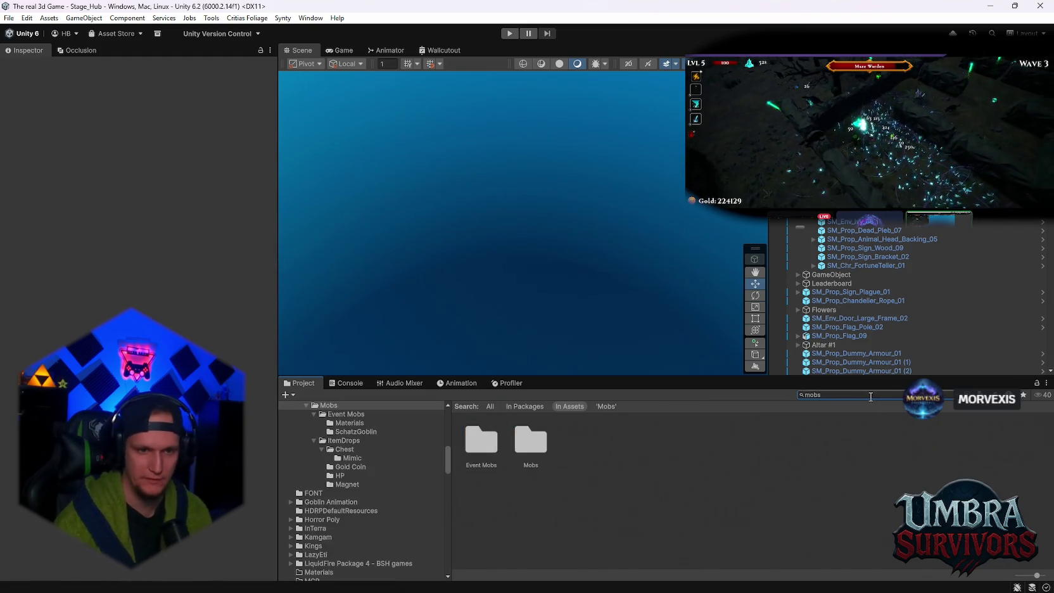
left_click(535, 451)
double_click(535, 451)
scroll(726, 488, "down", 2)
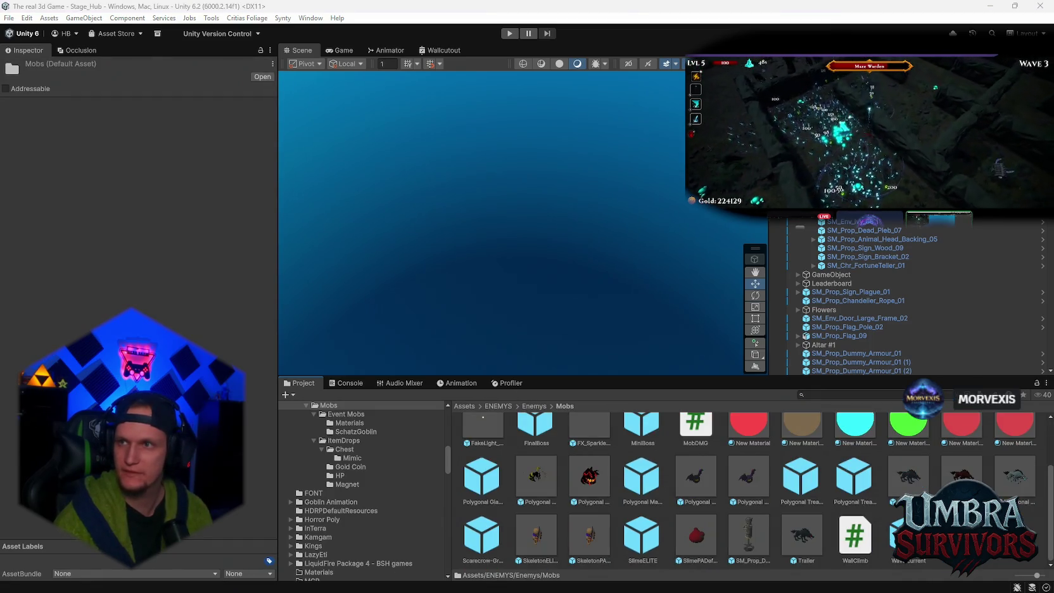
key("alt+Tab")
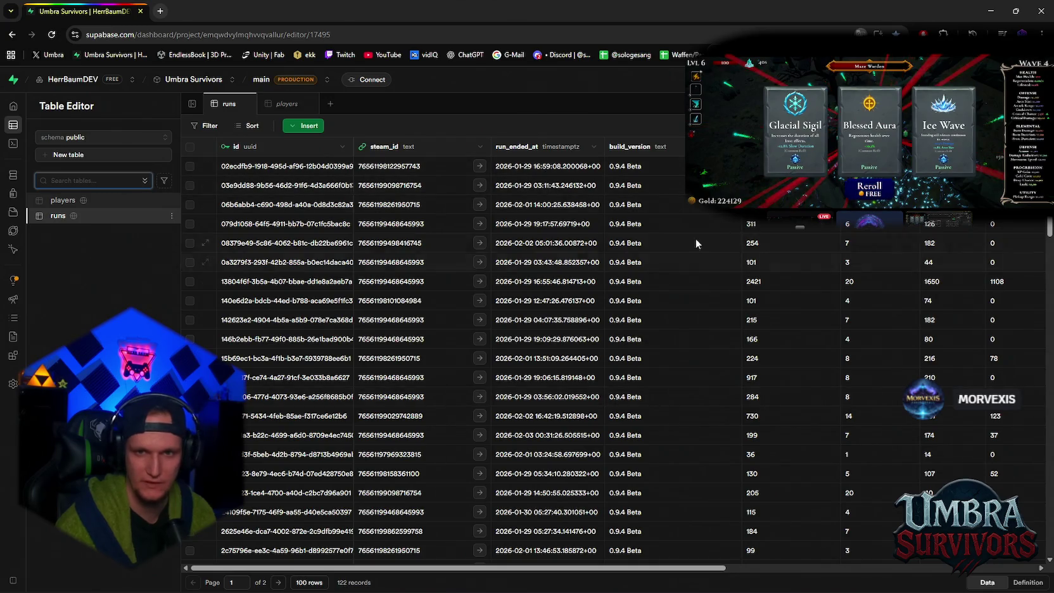
Step: Reload the runs table and sort it by run_ended_at, newest first
scroll(618, 553, "right", 8)
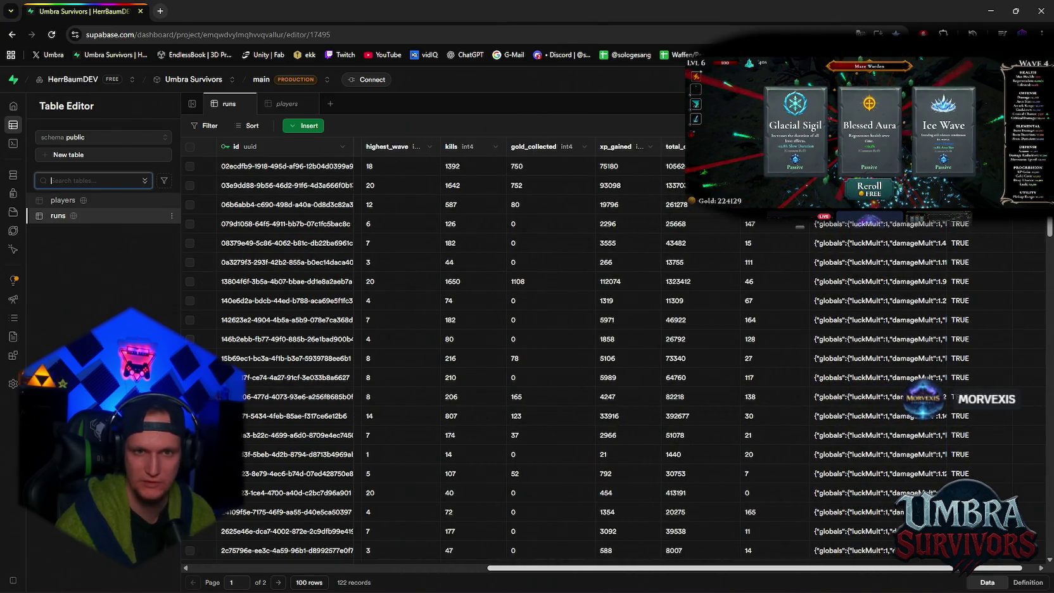
scroll(618, 381, "left", 8)
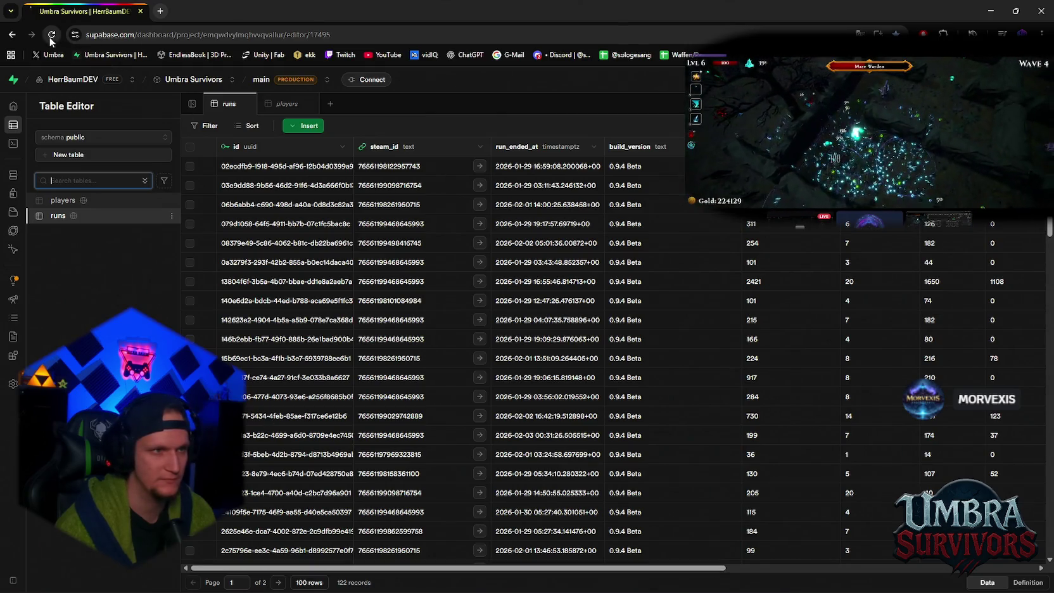
key("F5")
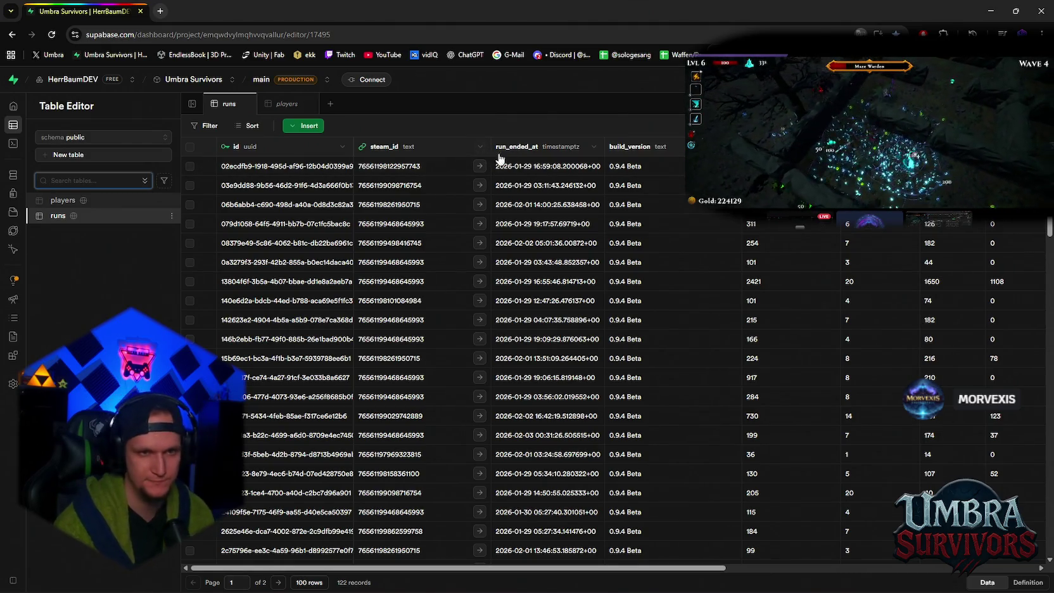
left_click(587, 149)
left_click(529, 183)
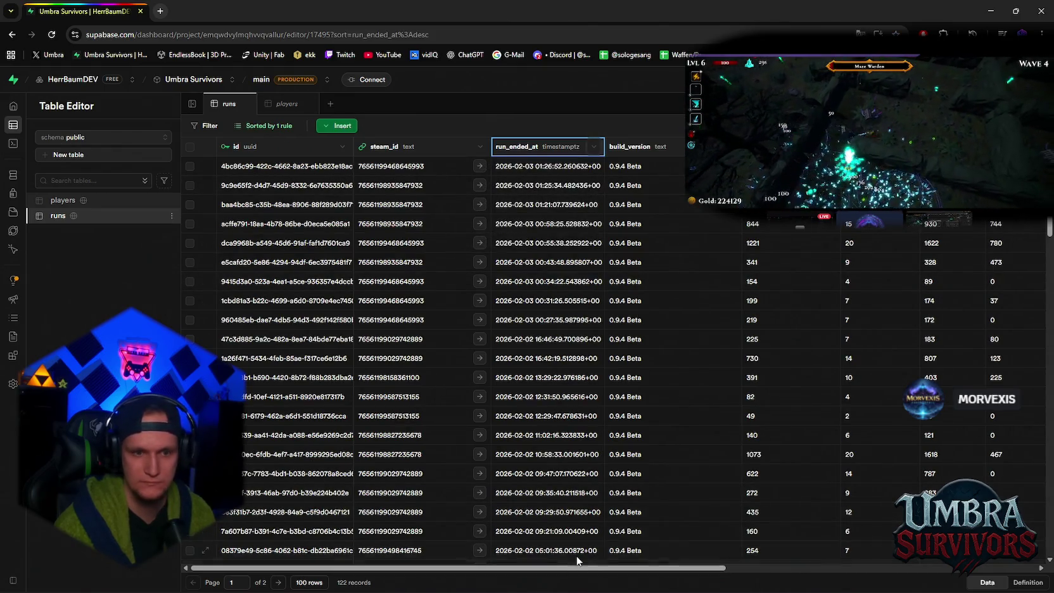
Step: Scroll over to the kills and gold_collected columns and open a run's JSON loadout cell
mouse_move(573, 572)
left_mouse_down()
mouse_move(824, 572)
mouse_move(708, 572)
left_mouse_up()
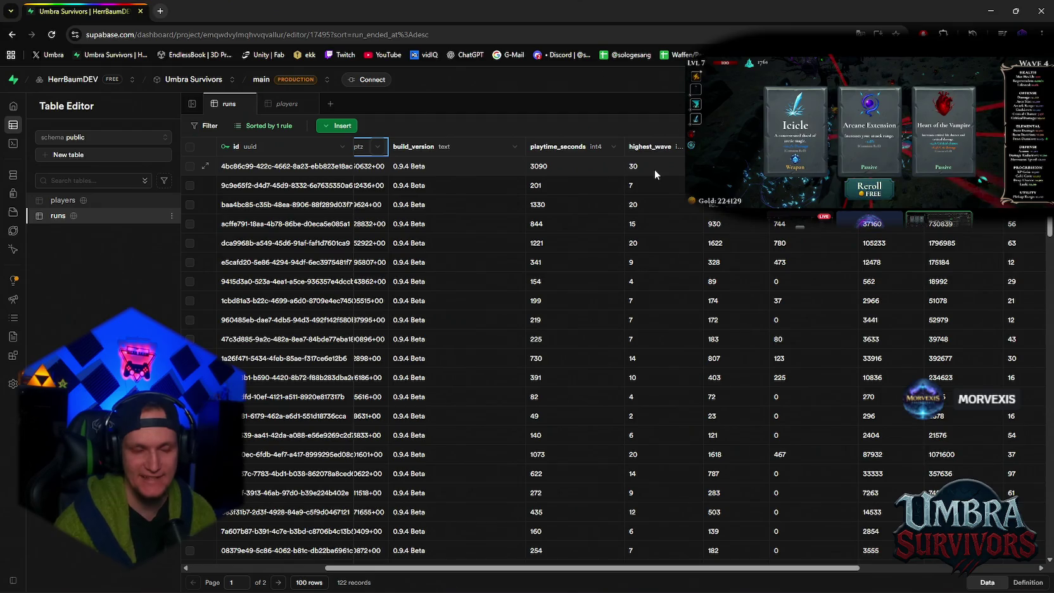
left_click_drag(628, 568, 736, 572)
double_click(951, 224)
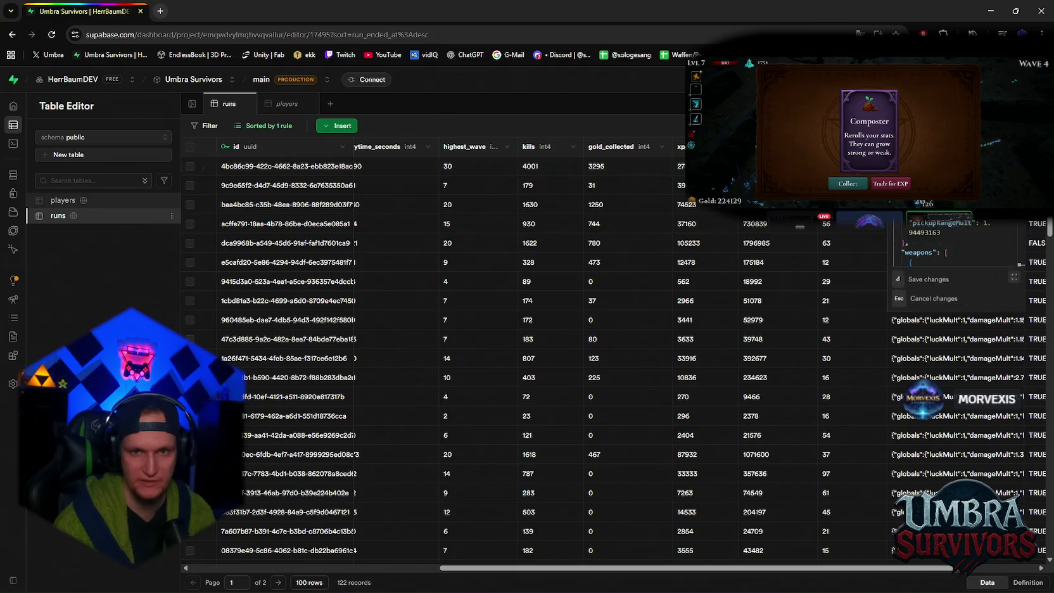
Step: Read through the run's weapon and passive stats JSON, cancel without saving, and open a new tab
scroll(956, 244, "down", 2)
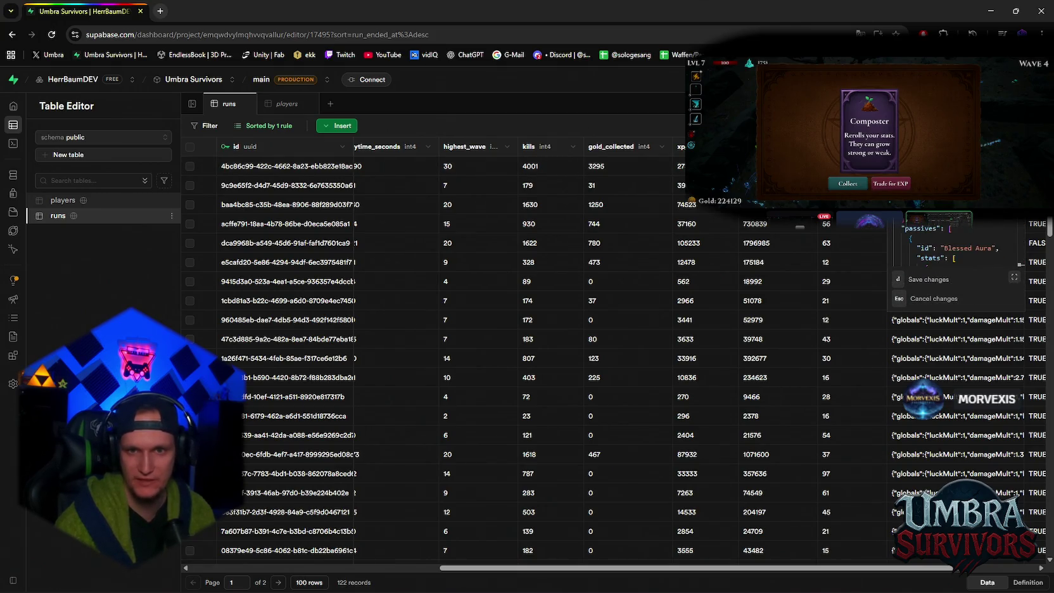
scroll(956, 244, "down", 1)
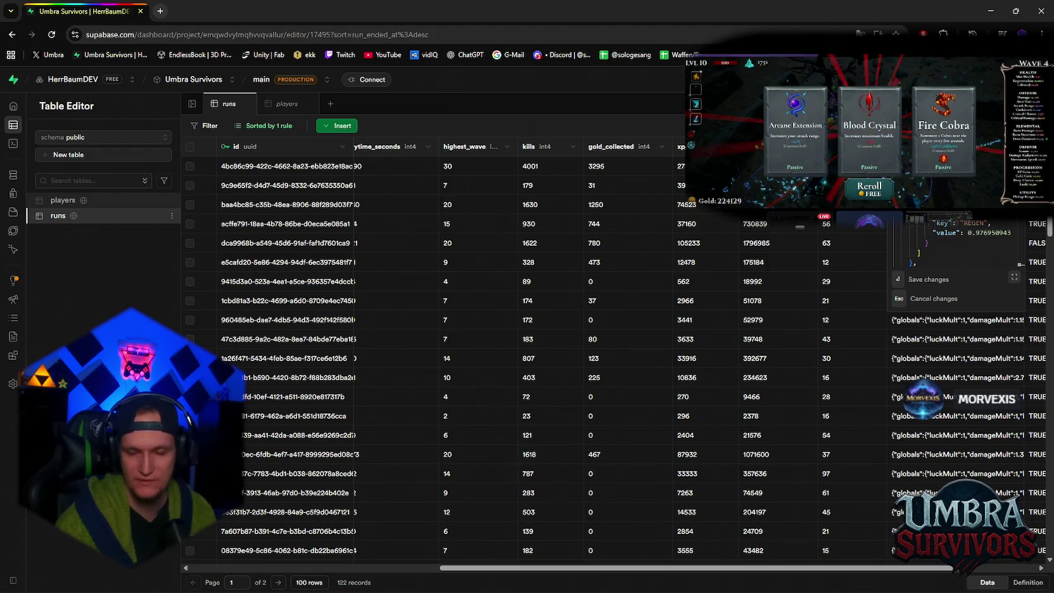
scroll(993, 241, "down", 2)
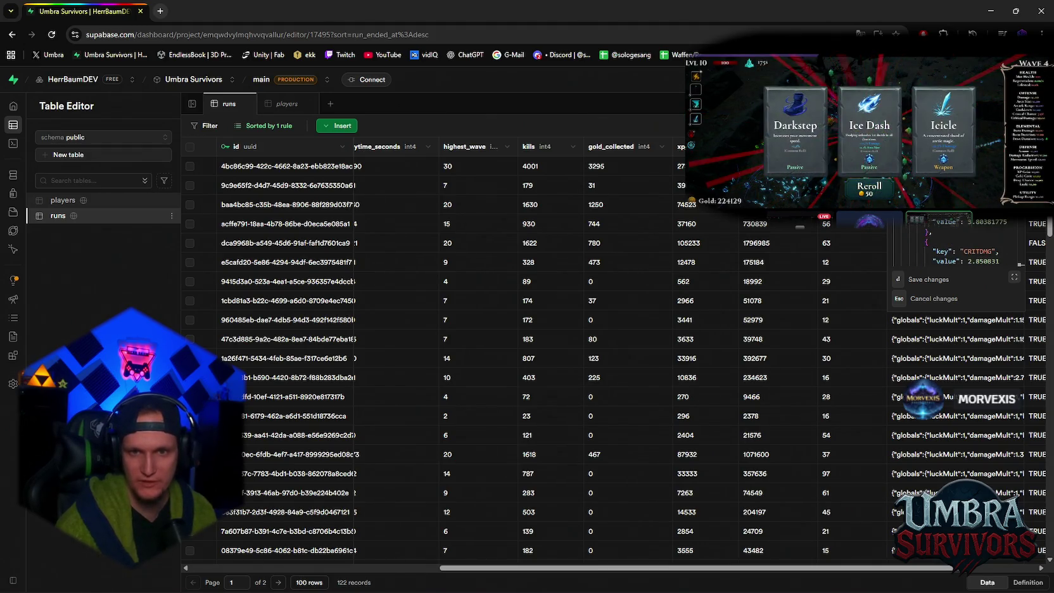
scroll(992, 241, "down", 2)
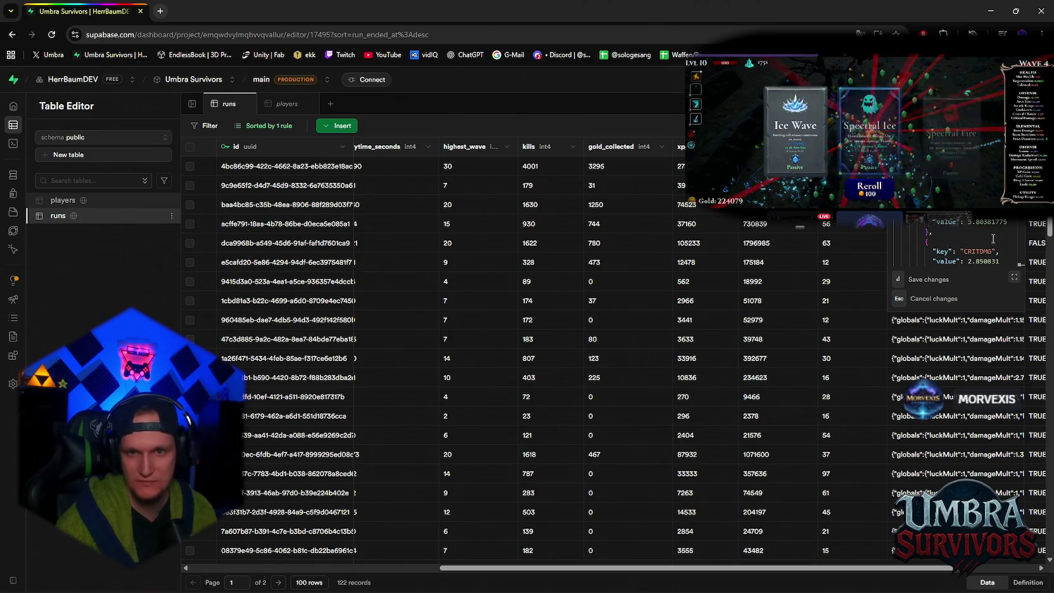
scroll(994, 231, "down", 1)
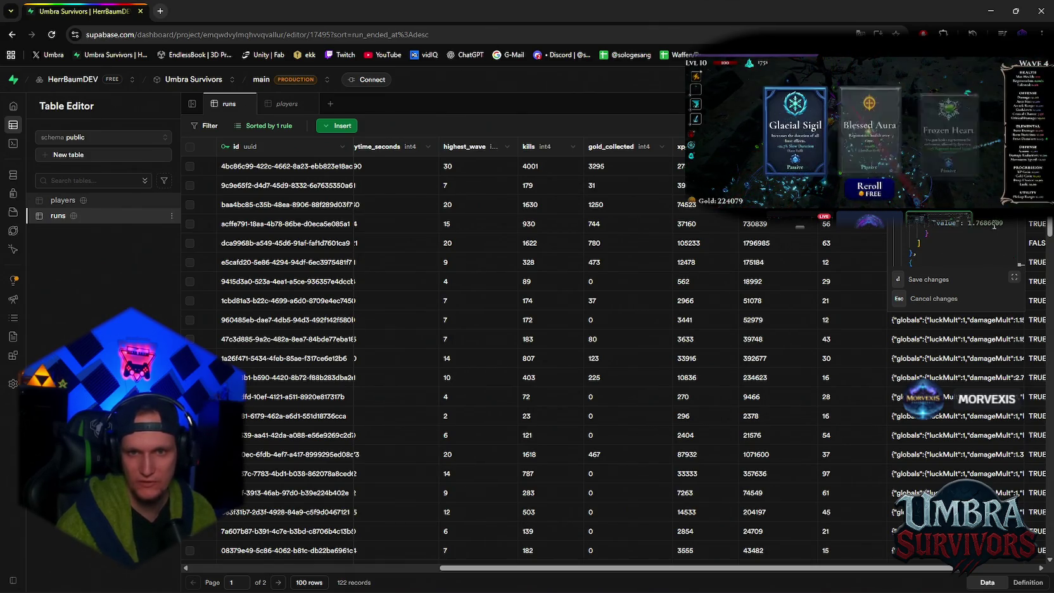
scroll(996, 234, "down", 2)
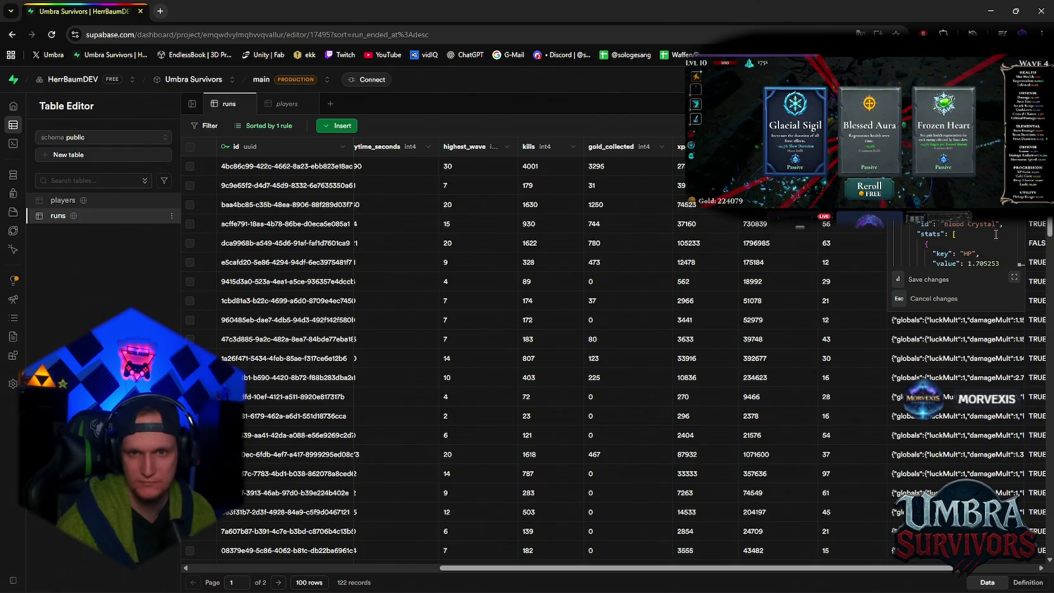
scroll(998, 235, "down", 2)
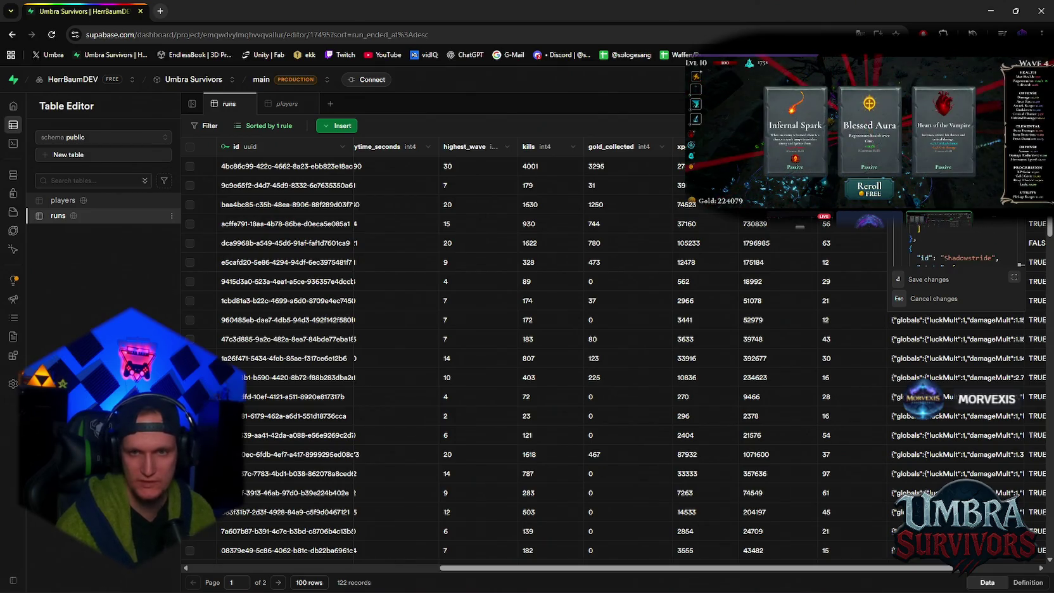
scroll(1000, 225, "down", 2)
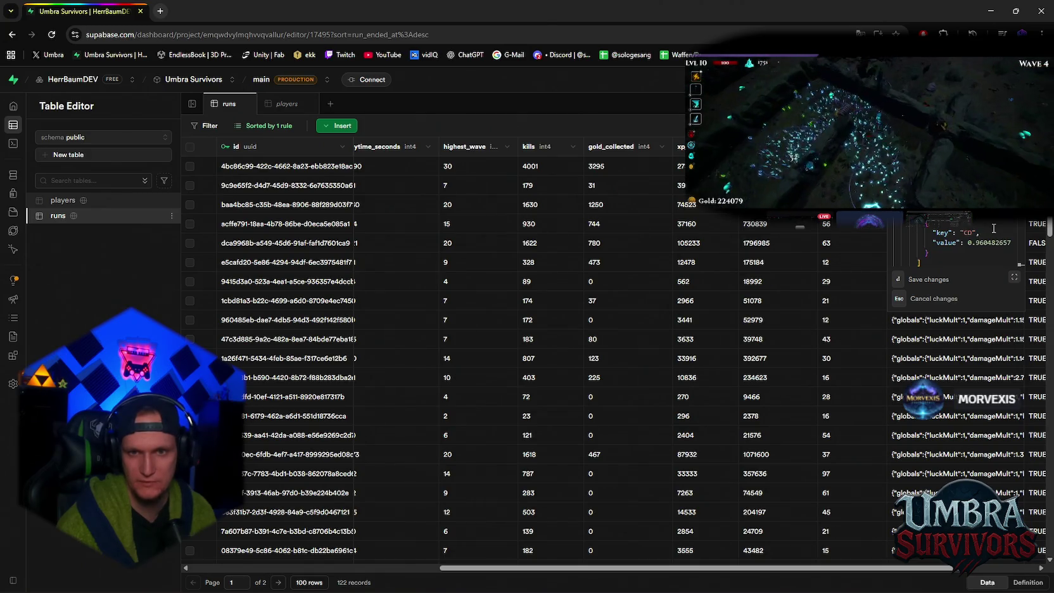
scroll(1000, 225, "down", 1)
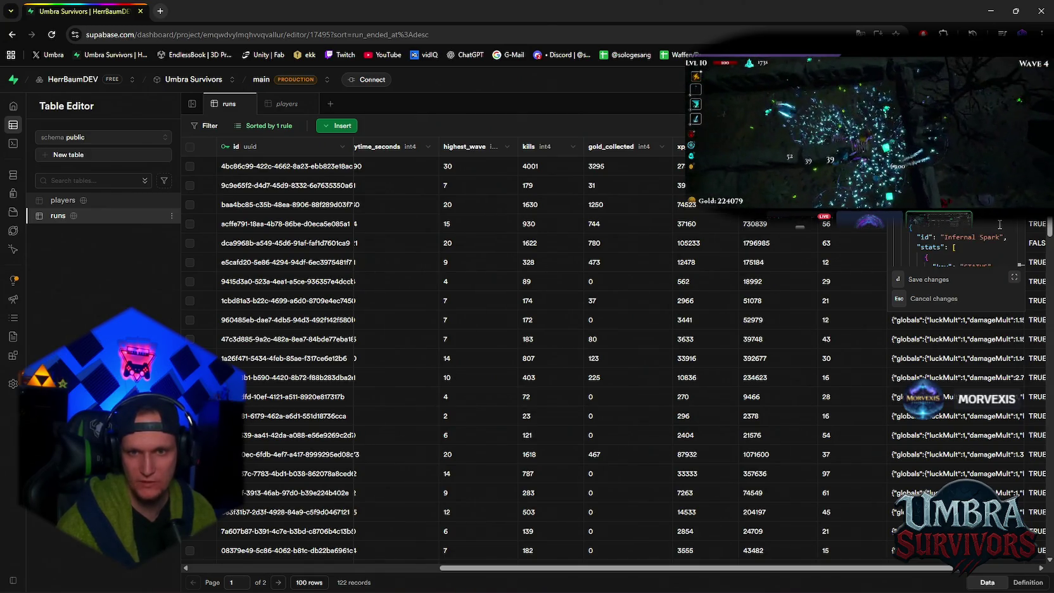
scroll(1000, 225, "down", 1)
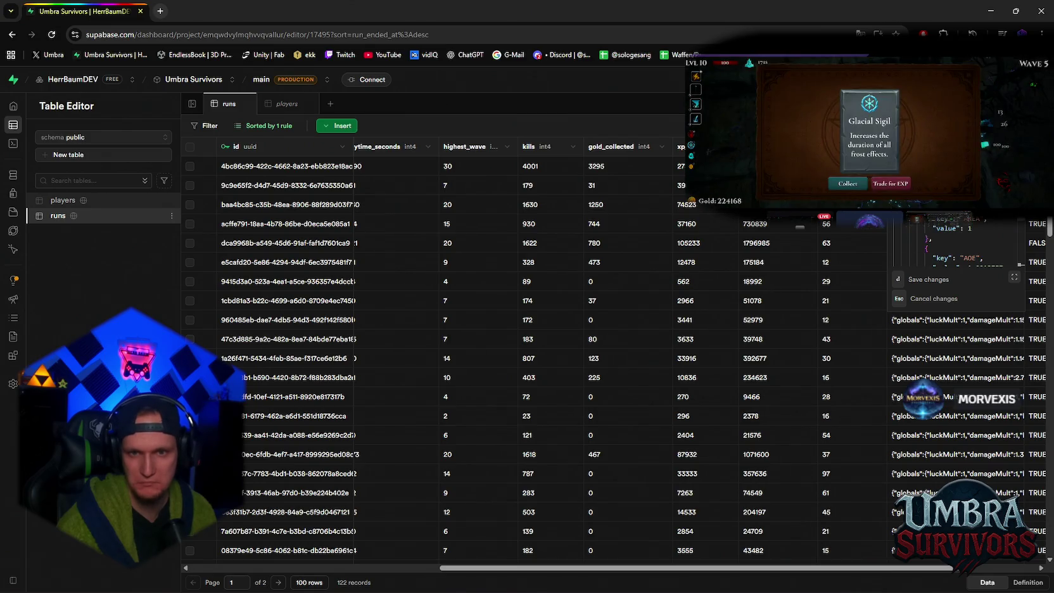
scroll(957, 244, "down", 2)
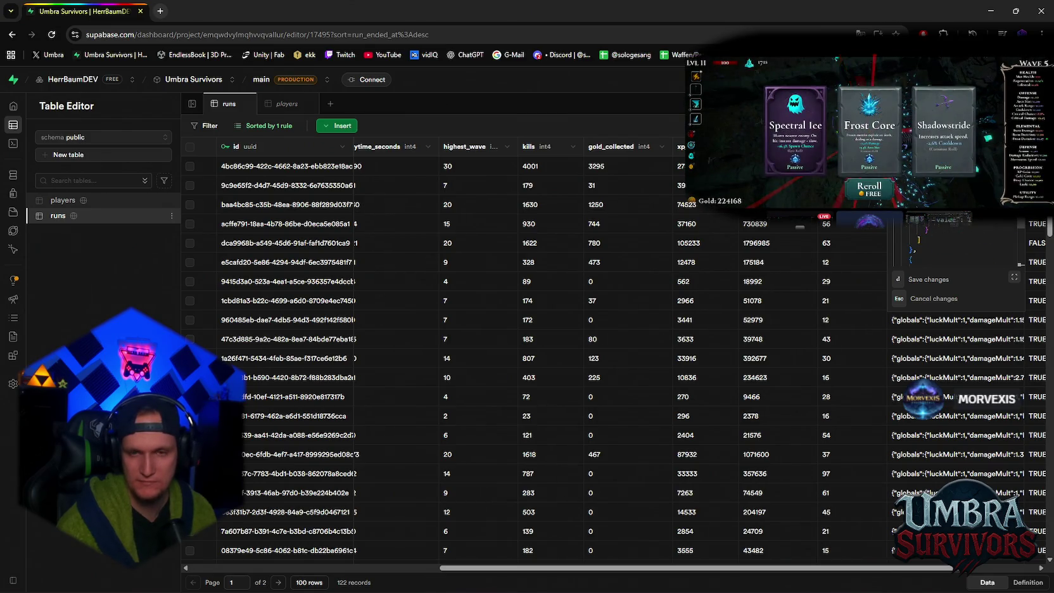
scroll(957, 244, "down", 2)
scroll(957, 244, "down", 1)
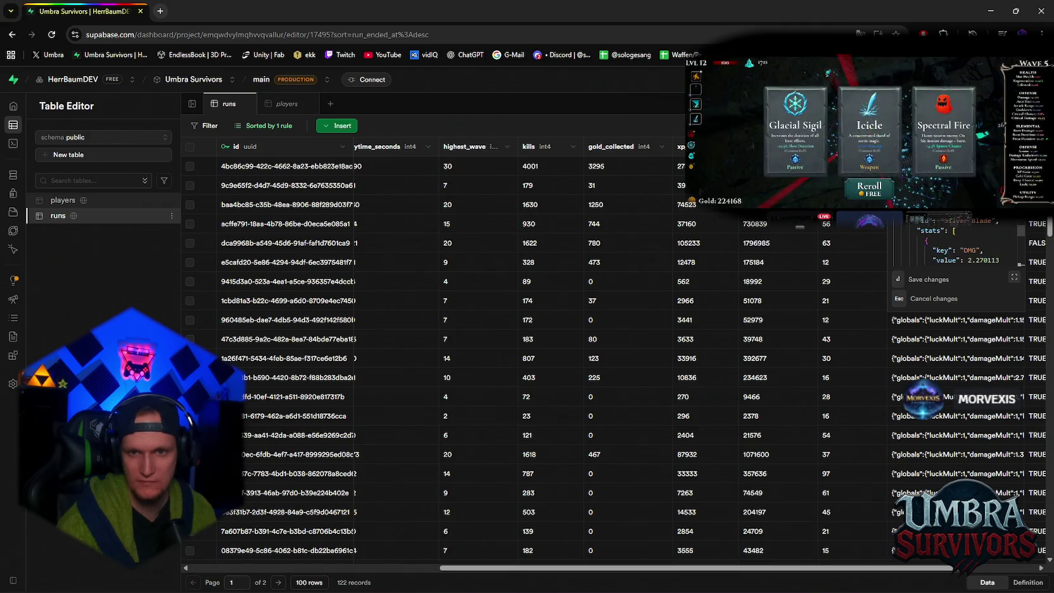
scroll(957, 244, "down", 2)
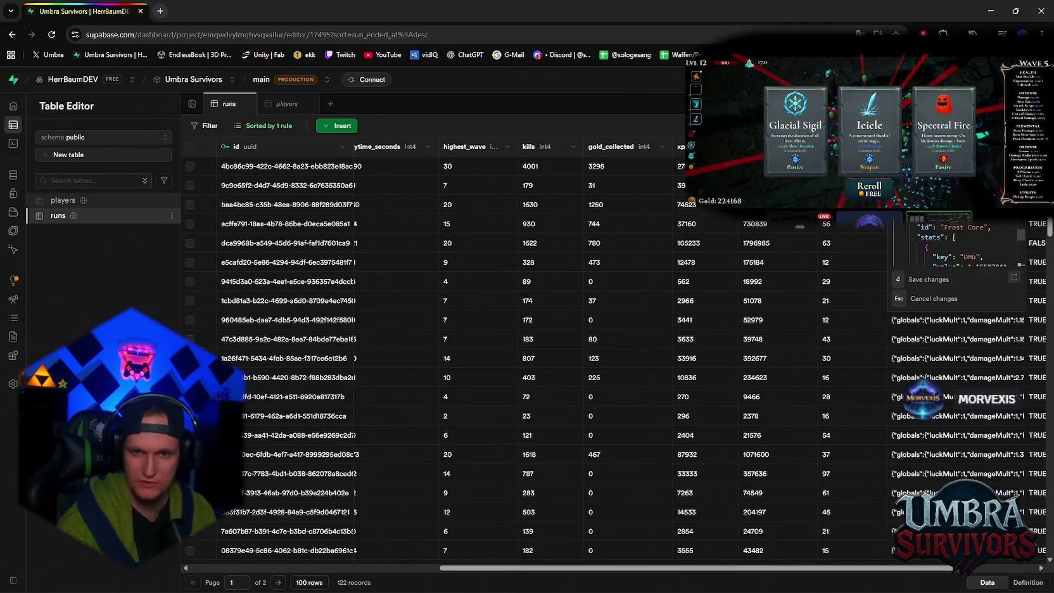
scroll(957, 244, "down", 2)
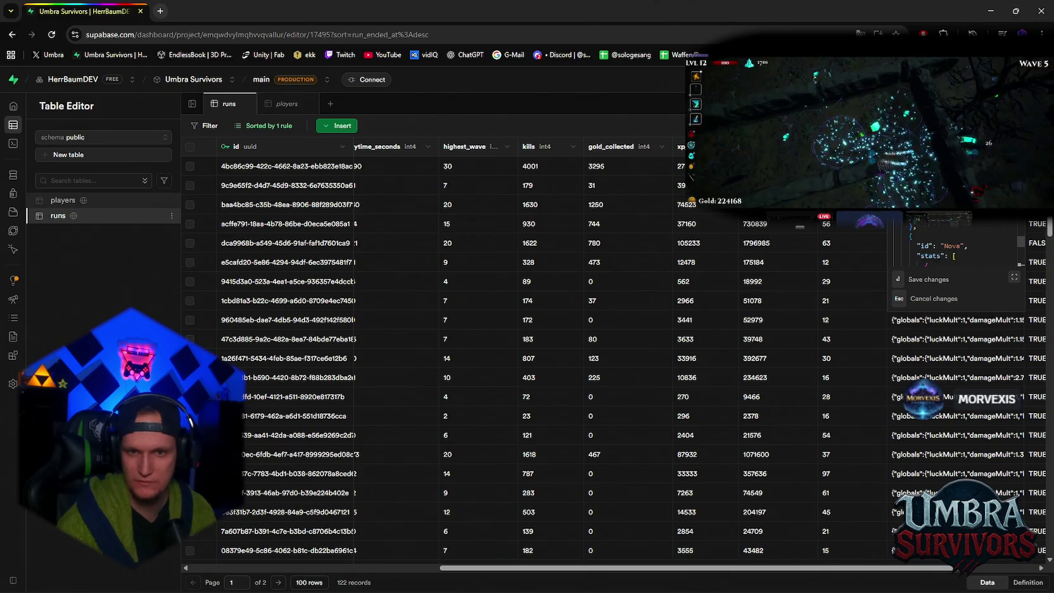
scroll(957, 244, "down", 3)
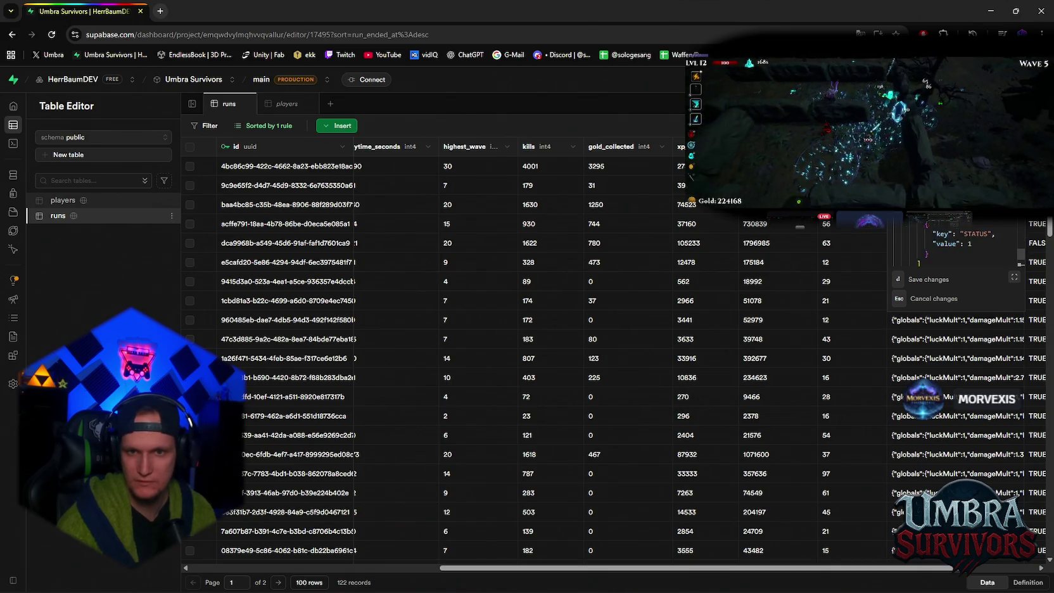
scroll(999, 222, "down", 3)
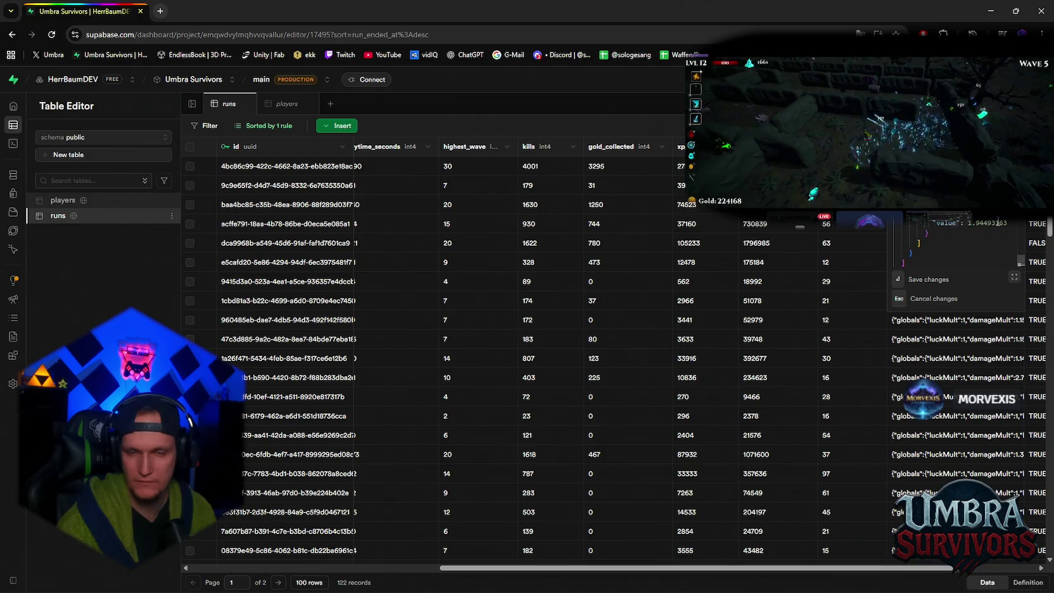
key("Escape")
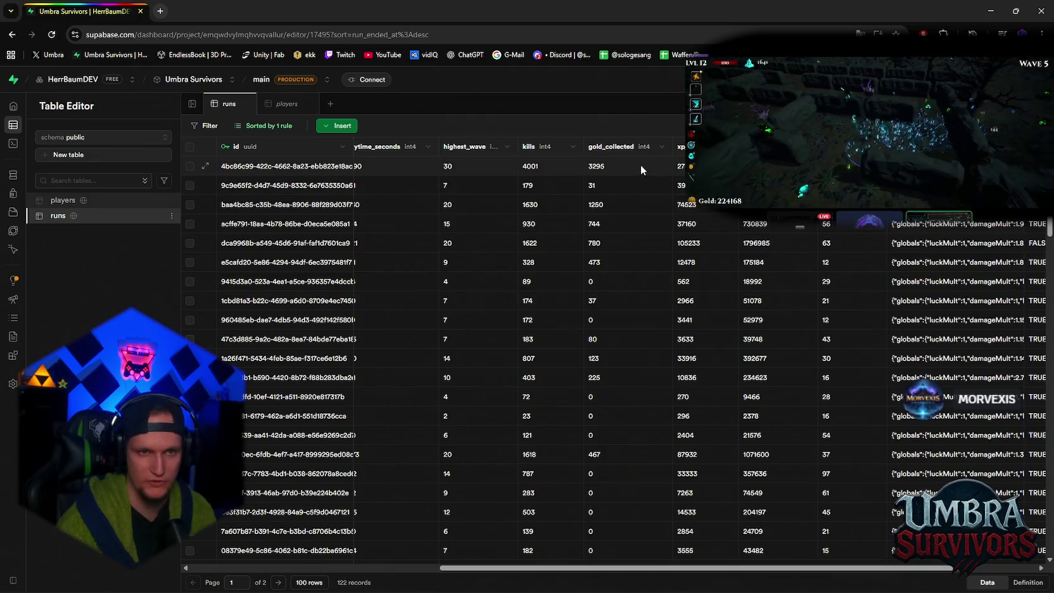
left_click(160, 11)
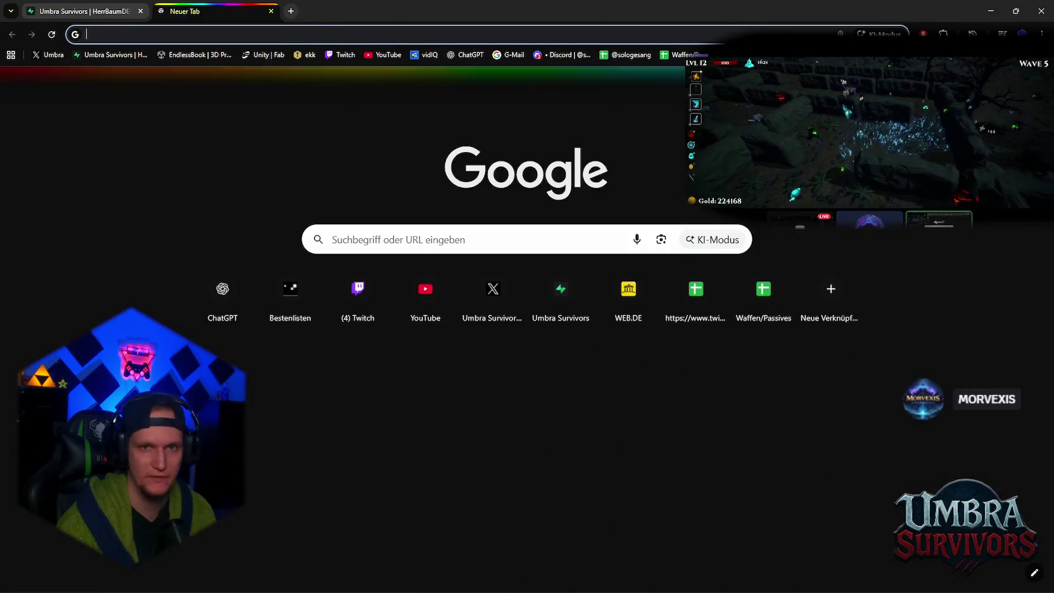
Step: Load the partner.steamgames.com leaderboards page, show the Umbra Survivors Playtest score entries, then return to Unity
type("partner")
key("Return")
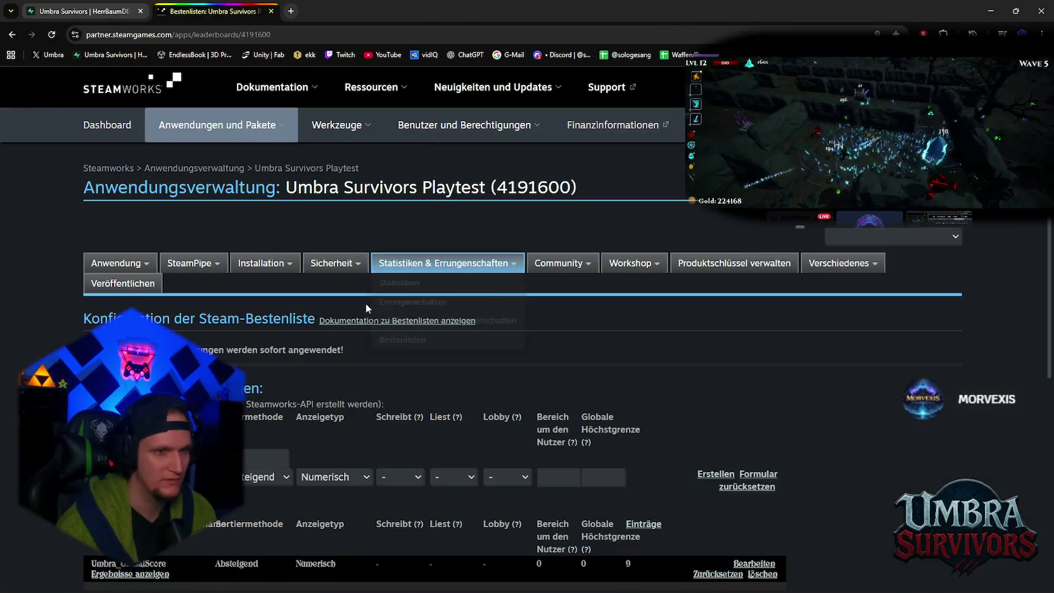
scroll(366, 308, "down", 3)
left_click(130, 419)
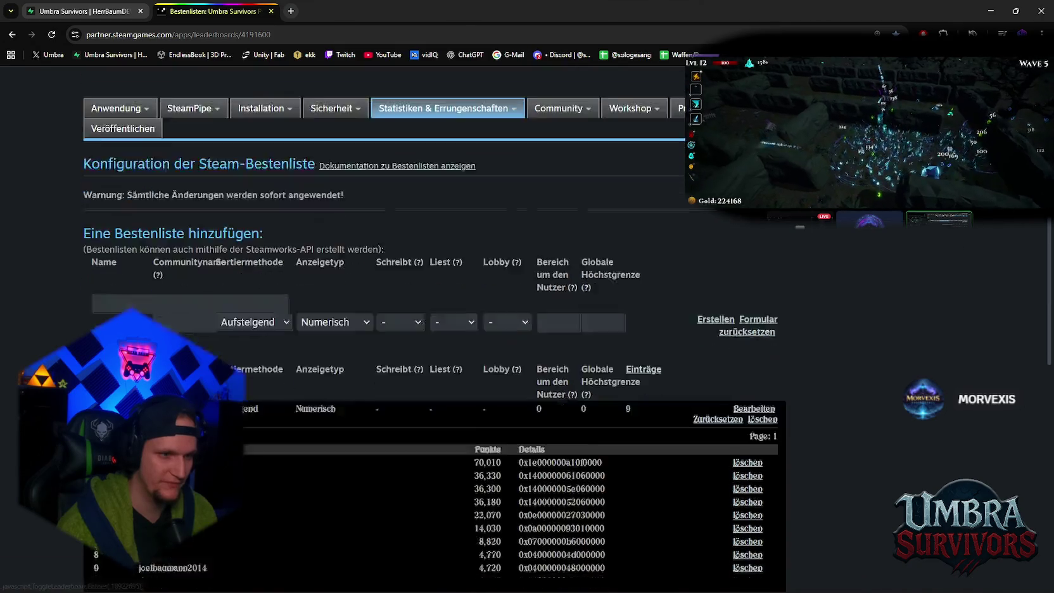
scroll(244, 418, "down", 1)
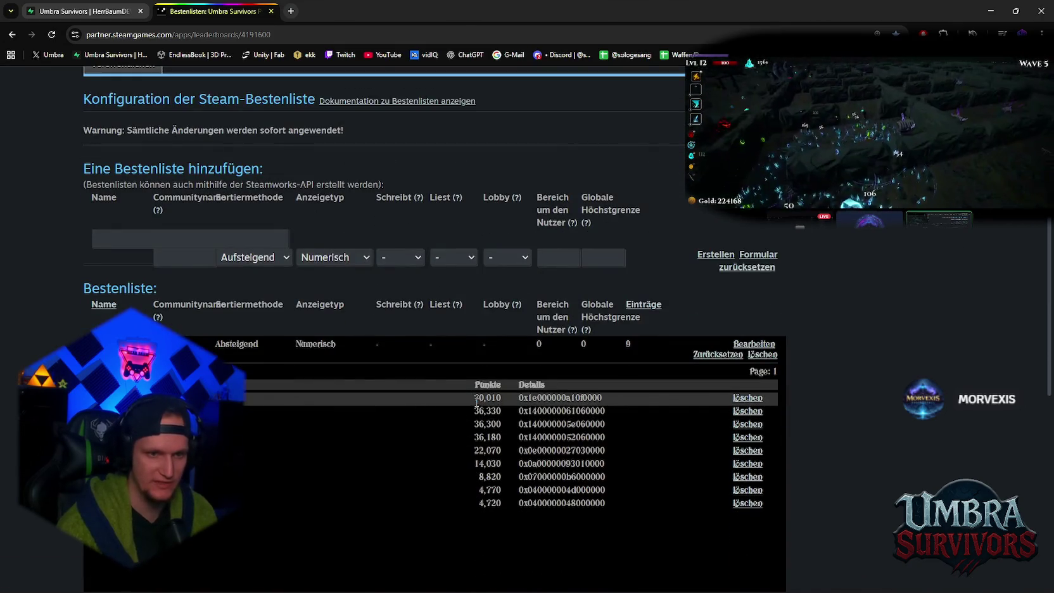
key("alt+Tab")
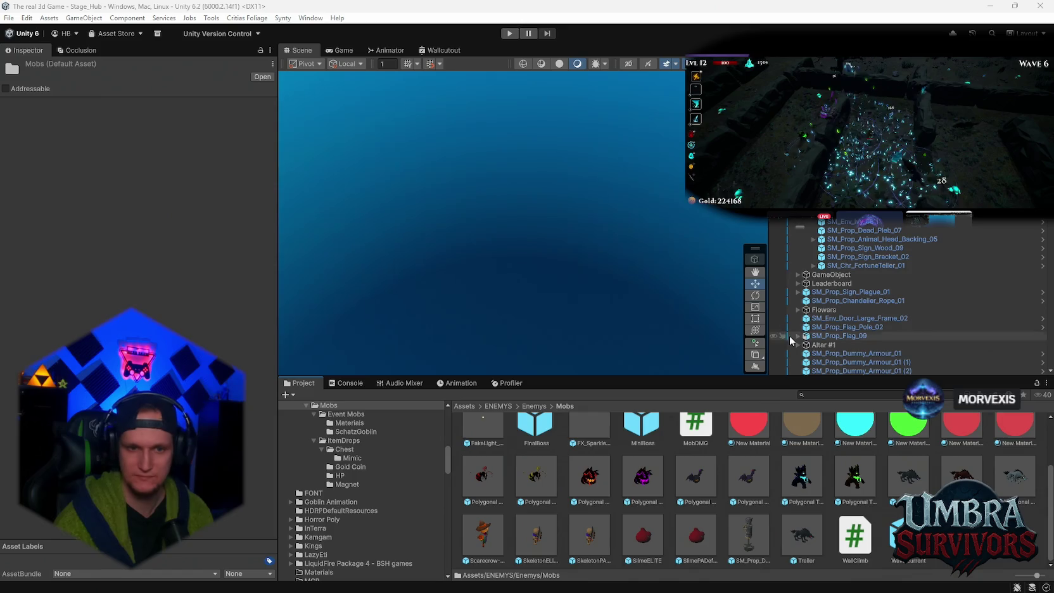
Step: Select the Polygonal Wolf Black prefab and screenshot its Ragdoll Animator 2 Inspector settings
left_click(922, 481)
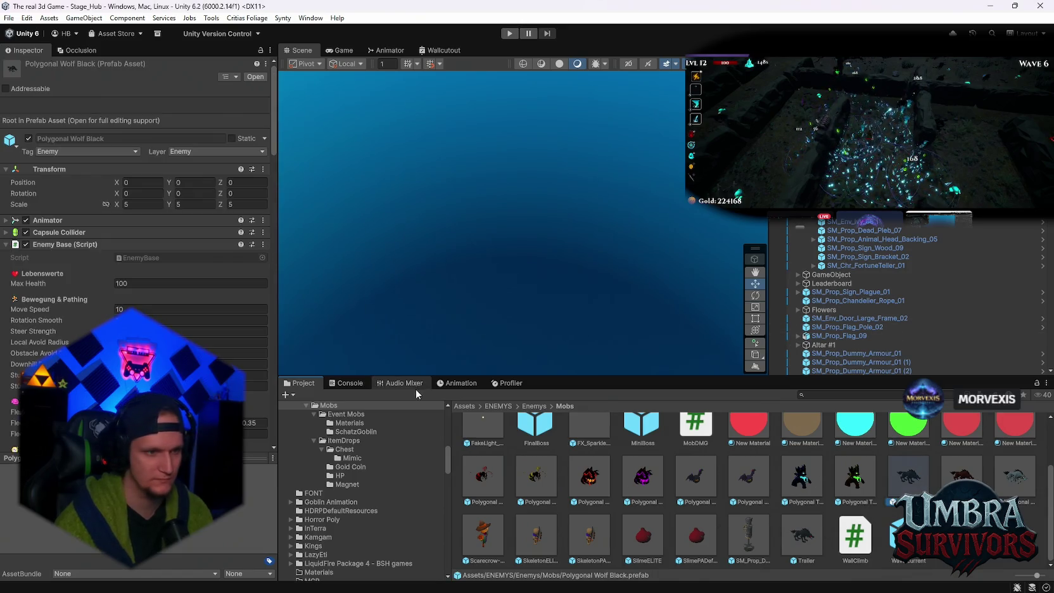
scroll(176, 327, "down", 15)
scroll(107, 246, "down", 15)
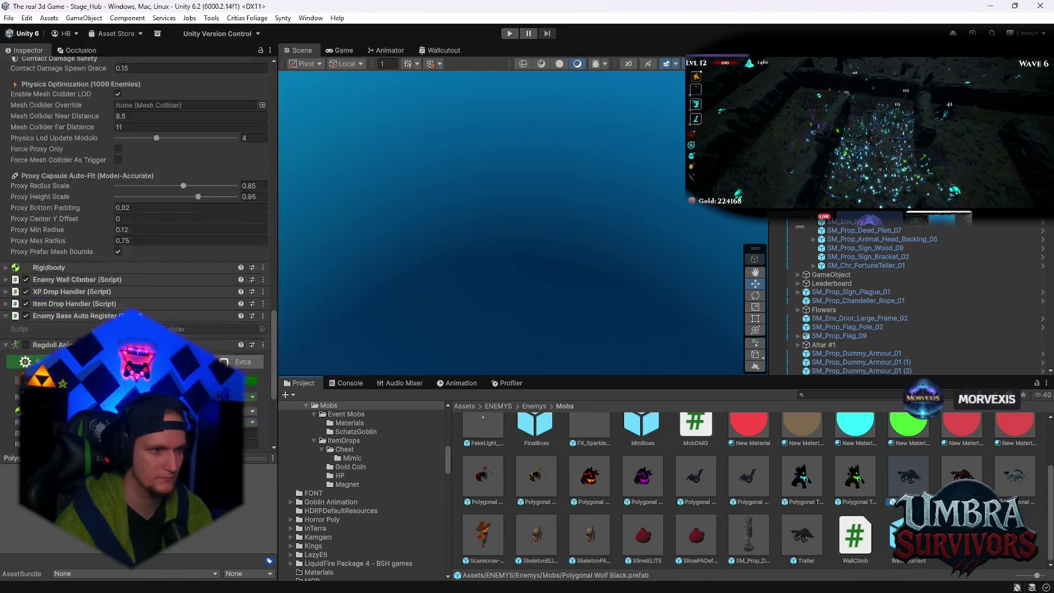
key("shift+super+s")
mouse_move(2, 145)
left_mouse_down()
mouse_move(307, 444)
mouse_move(285, 469)
left_mouse_up()
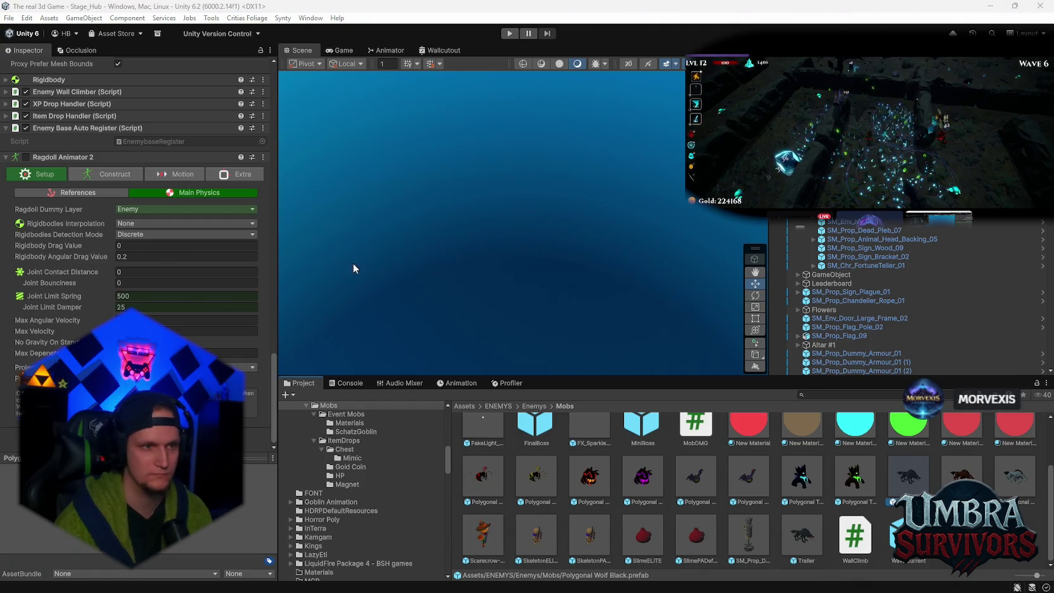
Step: Open the Ragdoll Animator 2 script for editing, then select the Polygonal Treant Blue prefab
left_click(263, 157)
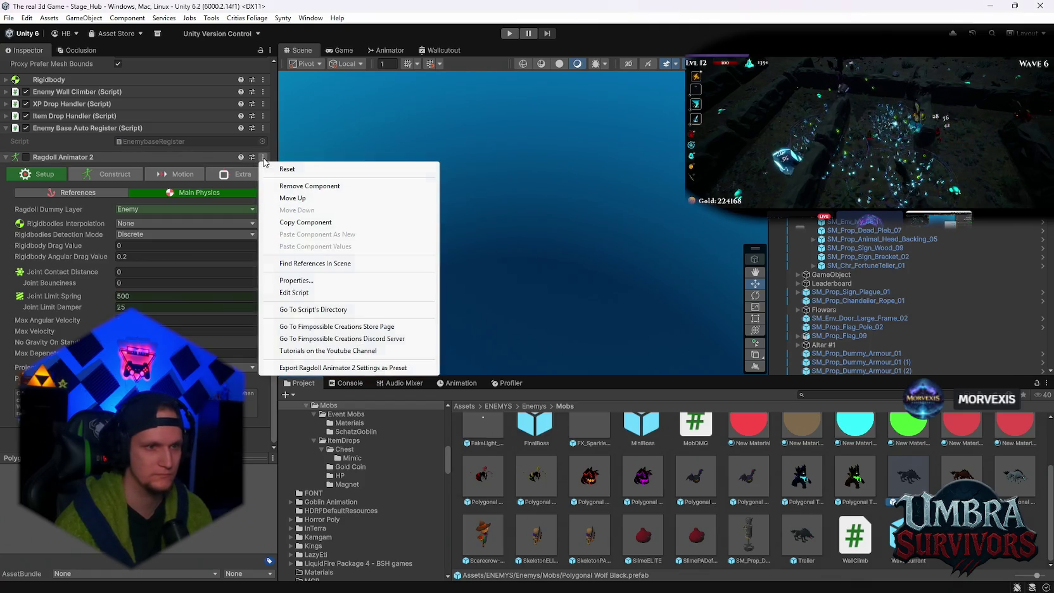
left_click(301, 292)
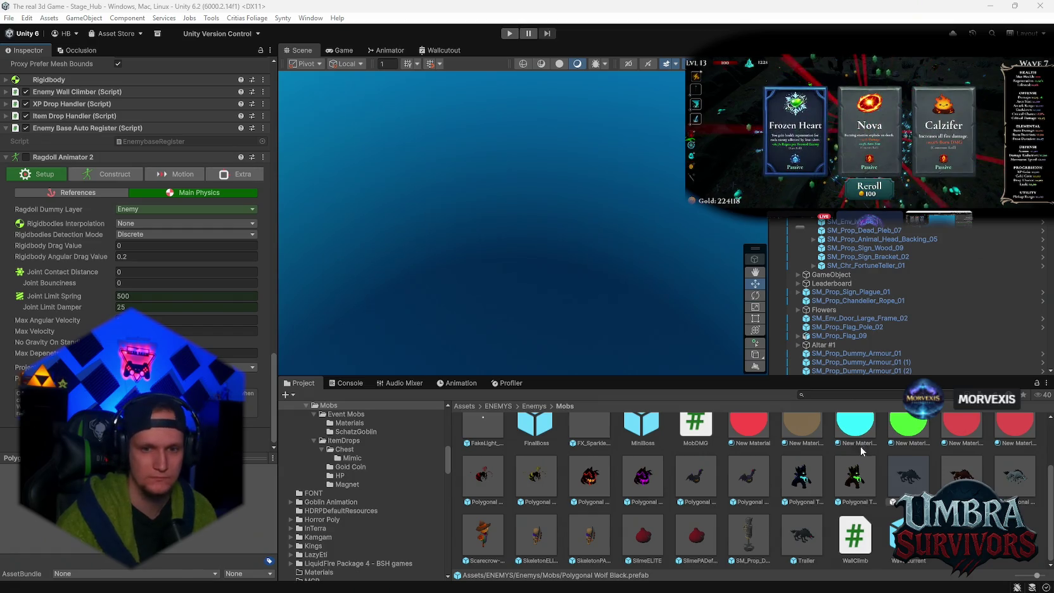
left_click(814, 488)
Step: Scroll the Treant Blue Inspector through its Death Flight and Smart Steering sections
scroll(178, 317, "down", 10)
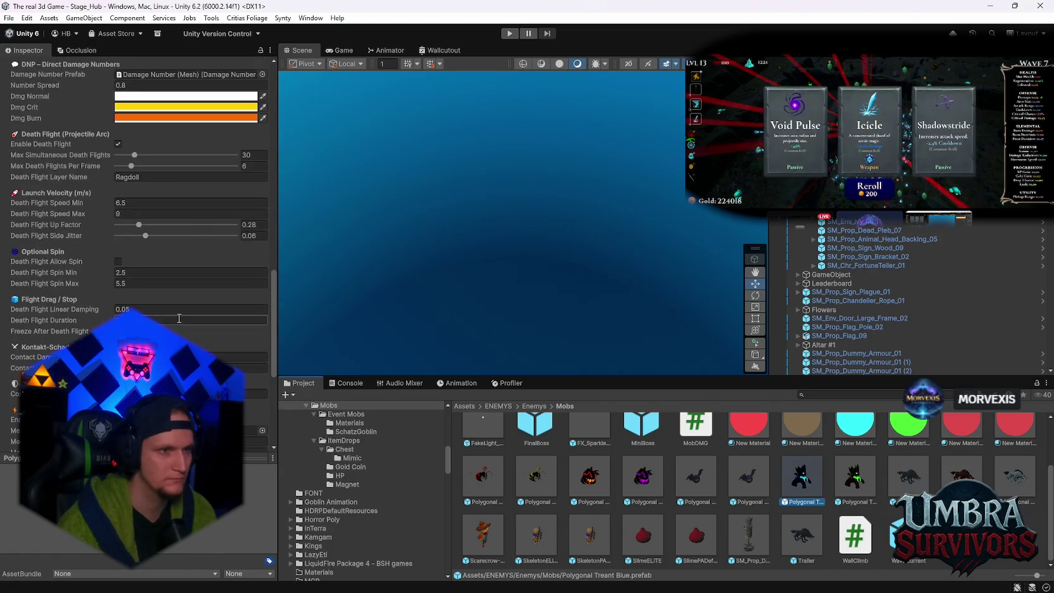
scroll(178, 320, "up", 7)
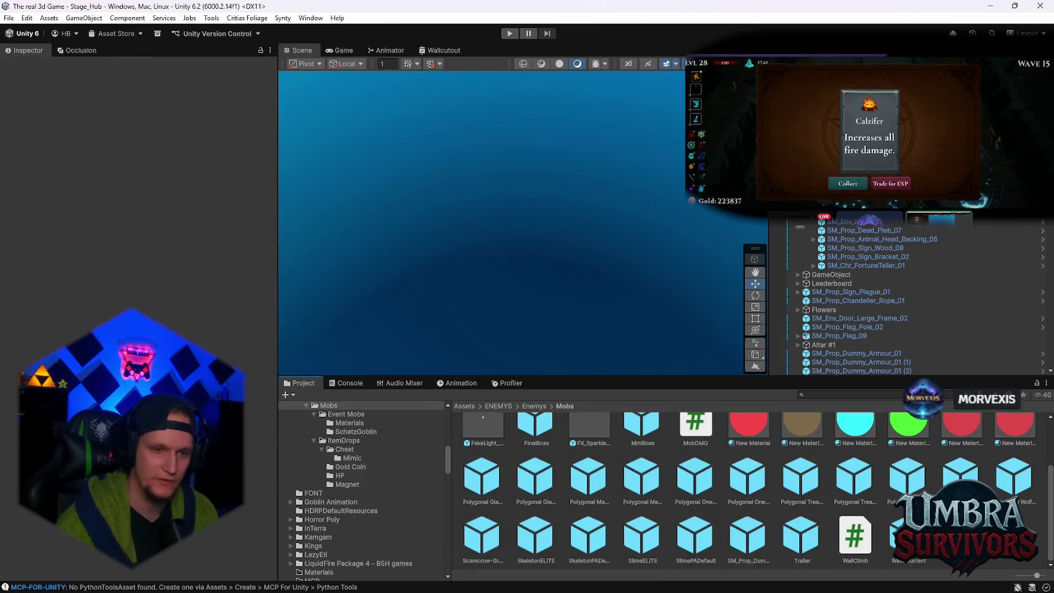
Step: Clear the Console log
left_click(347, 383)
left_click(289, 394)
left_click(302, 383)
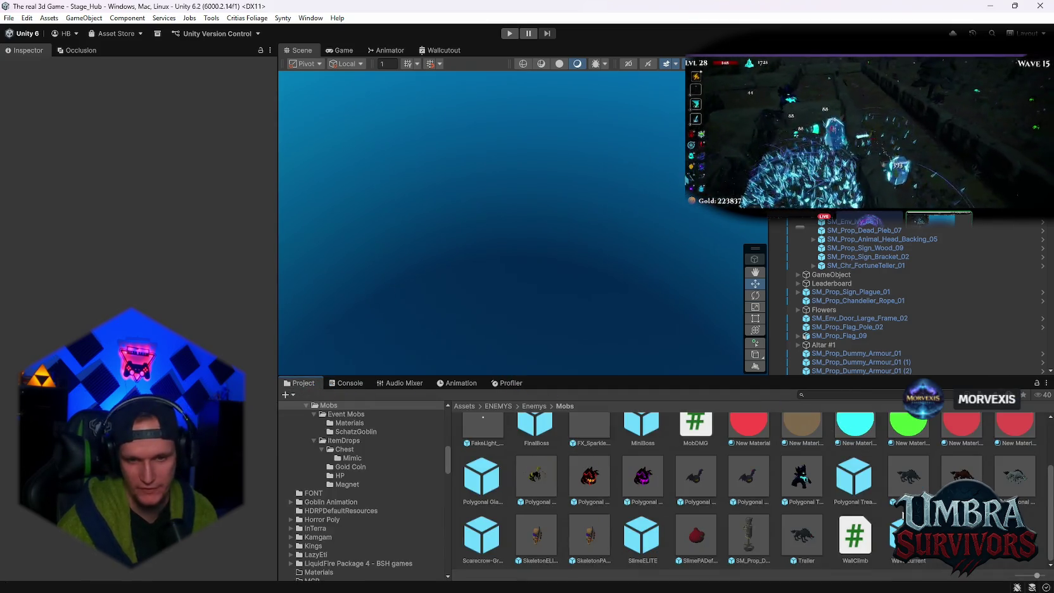
Step: Select the Polygonal Wolf Black prefab, enable Death Flight Allow Spin, and view Ragdoll Animator 2's Motion tab
left_click(895, 489)
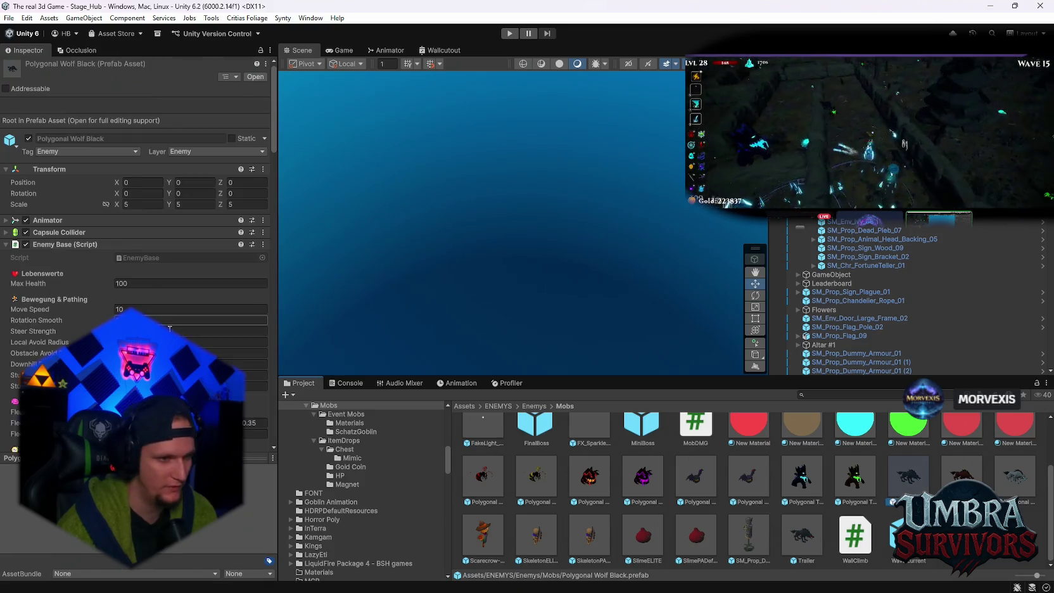
scroll(171, 323, "down", 20)
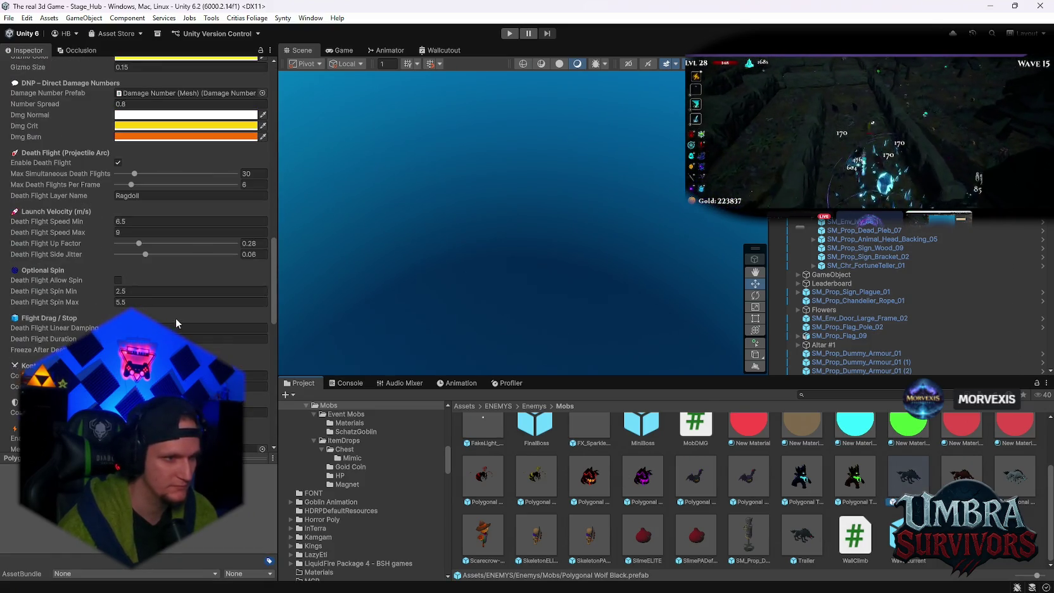
left_click(118, 280)
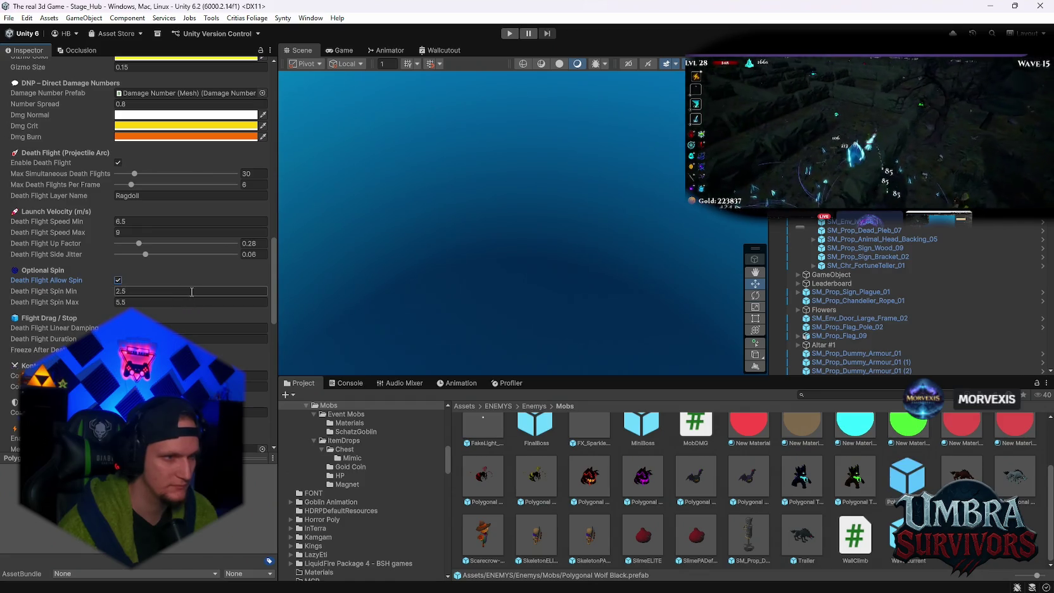
scroll(194, 294, "down", 6)
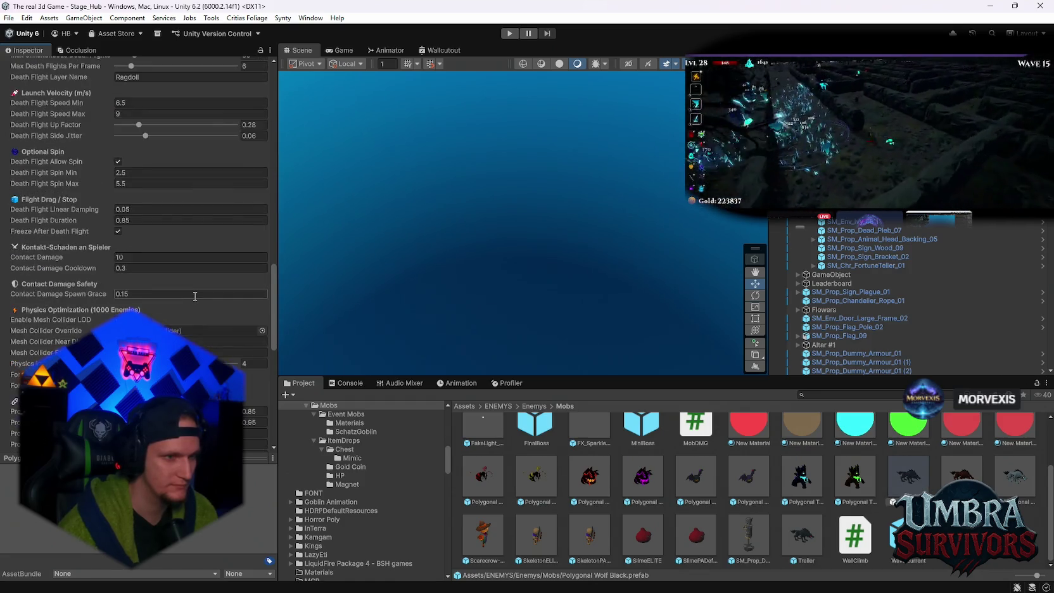
scroll(195, 296, "down", 15)
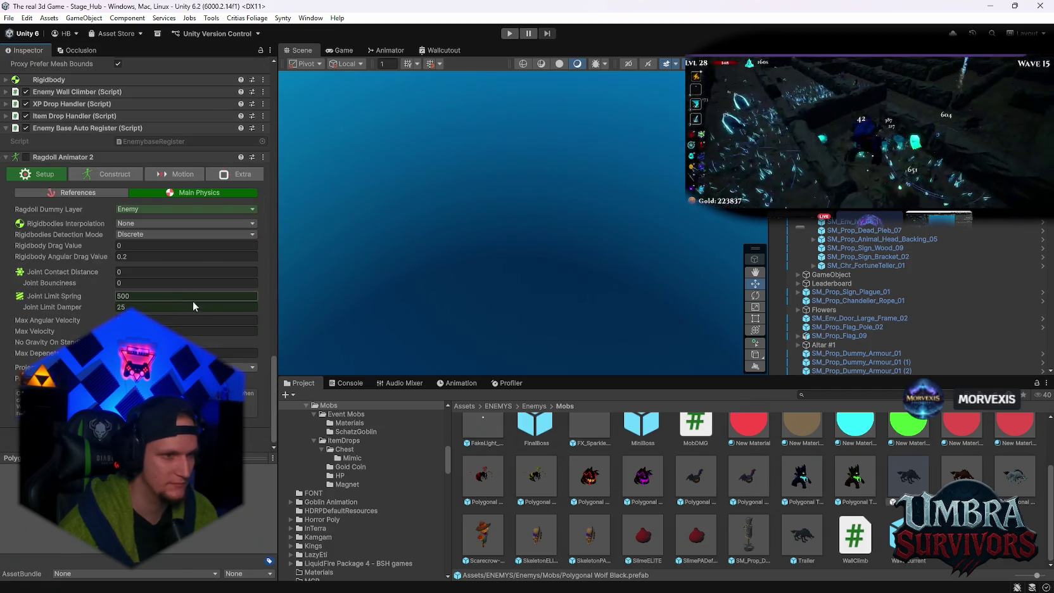
left_click(168, 175)
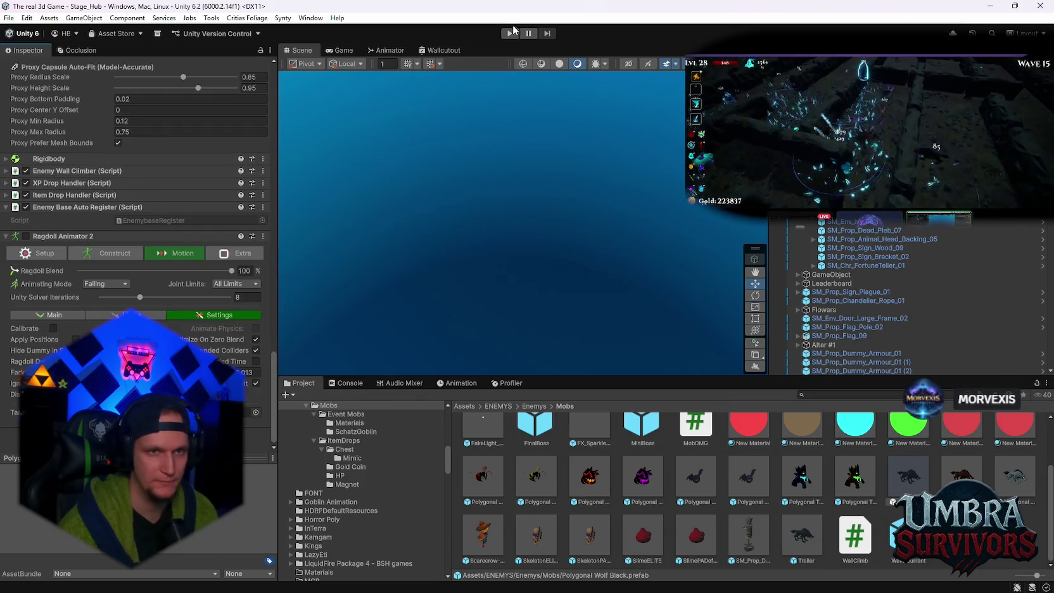
Step: Start Play mode, walk to the weapon shrine and pick the Infernal Torch
key("ctrl+p")
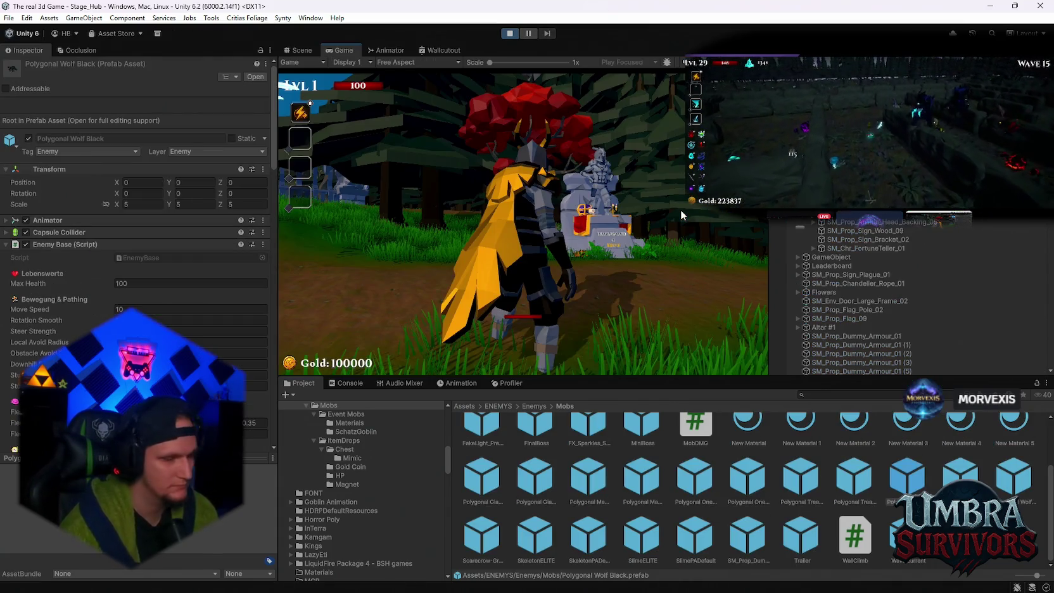
key("w")
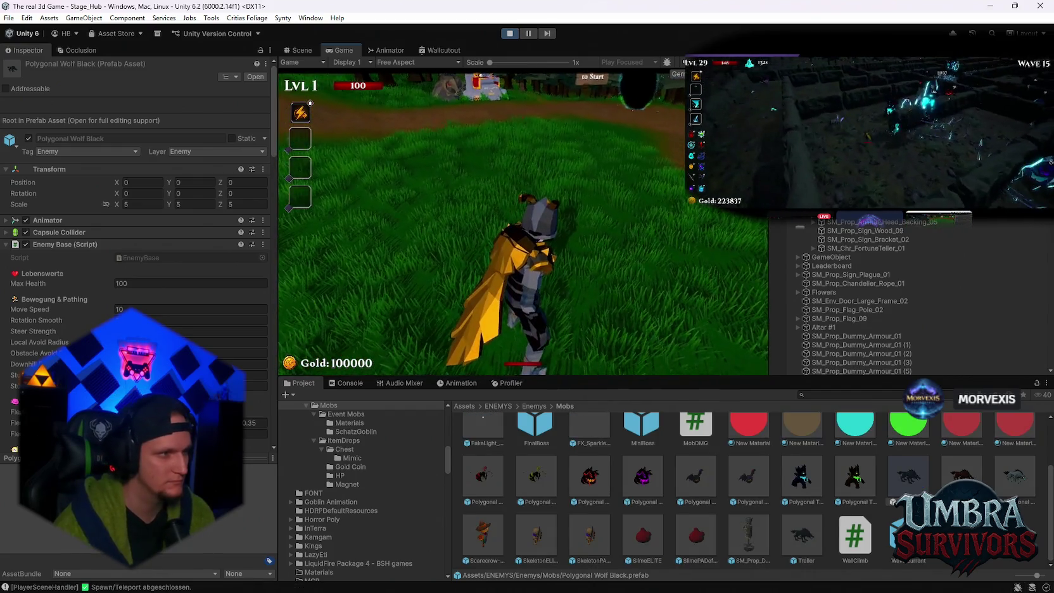
key("w")
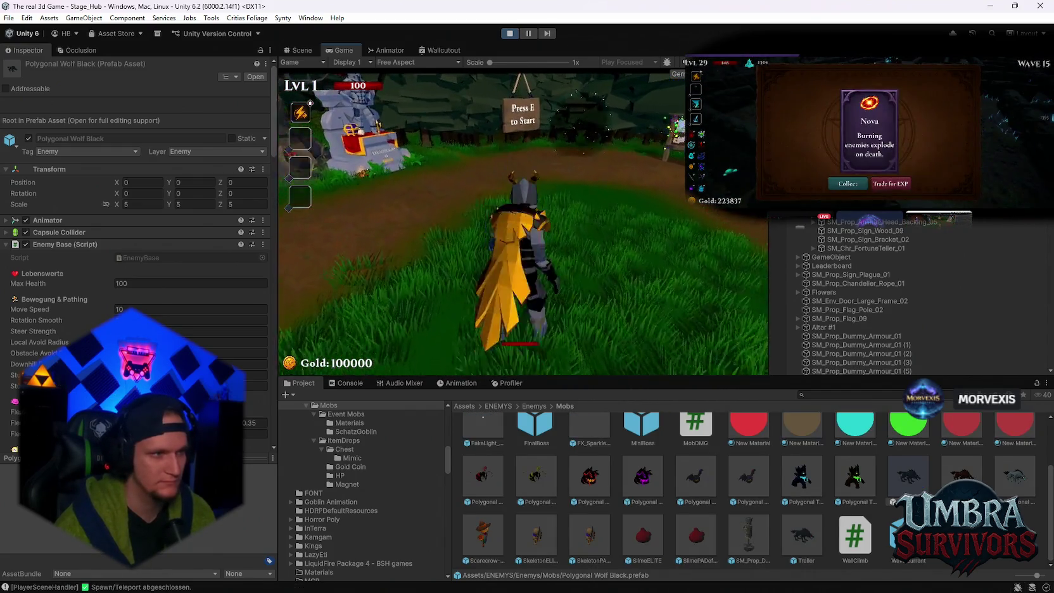
key("w")
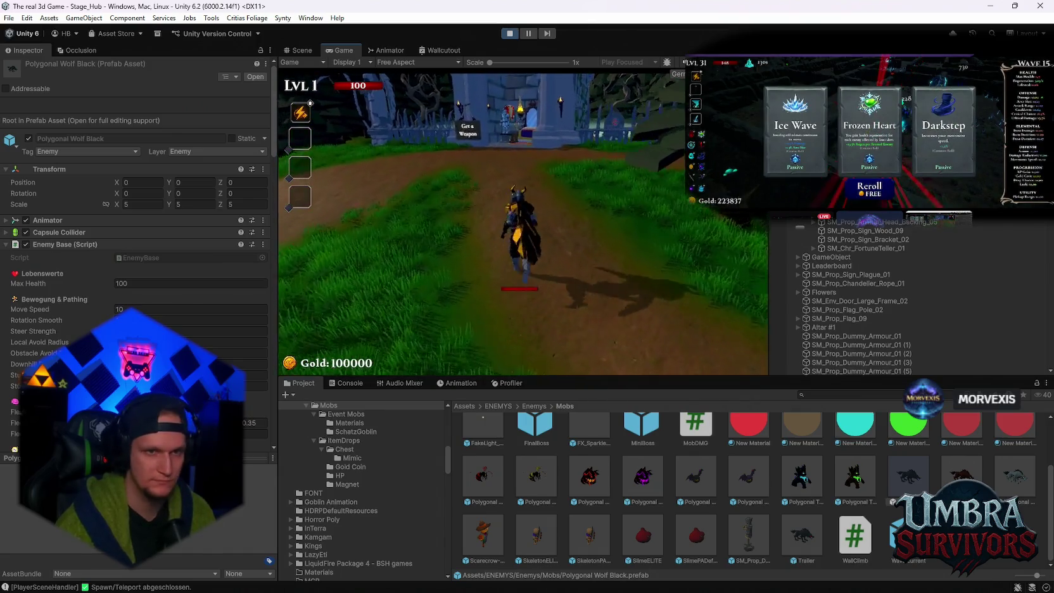
key("w")
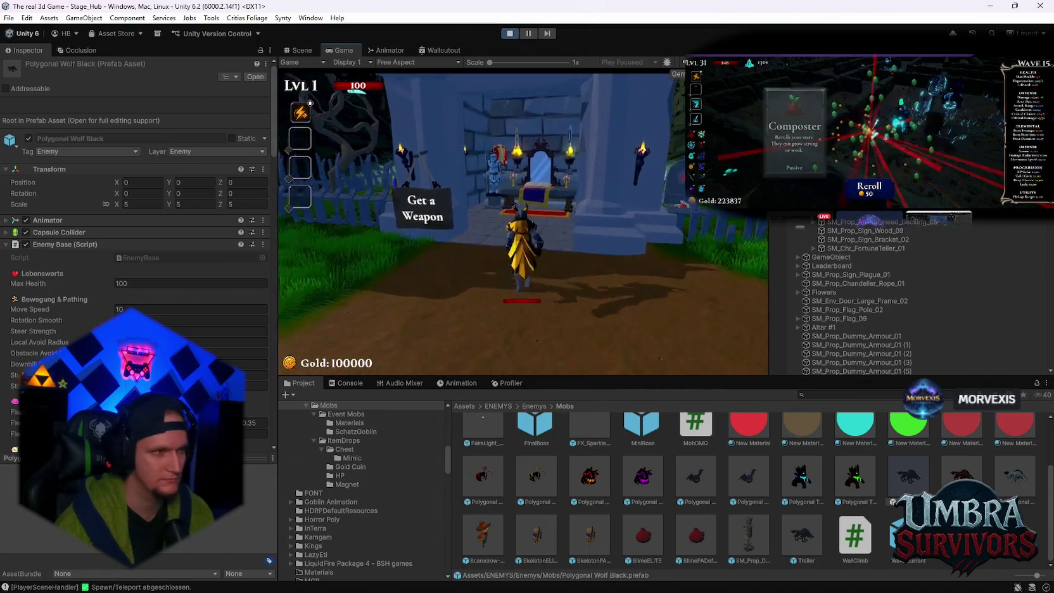
key("e")
left_click(386, 257)
key("Escape")
Step: Run to the portal by the start sign and enter Stage 1
key("w")
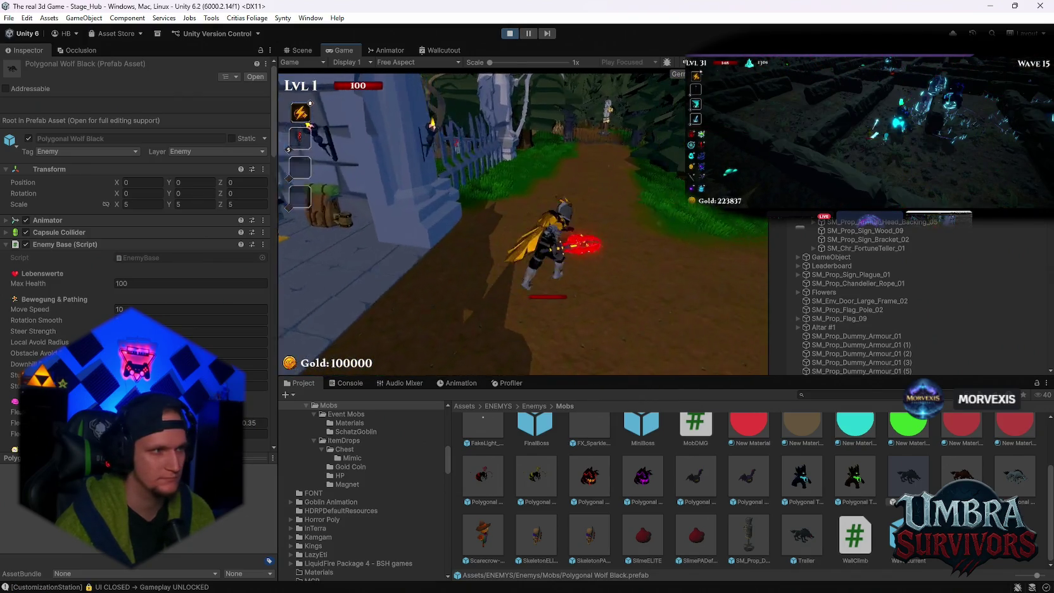
key("w")
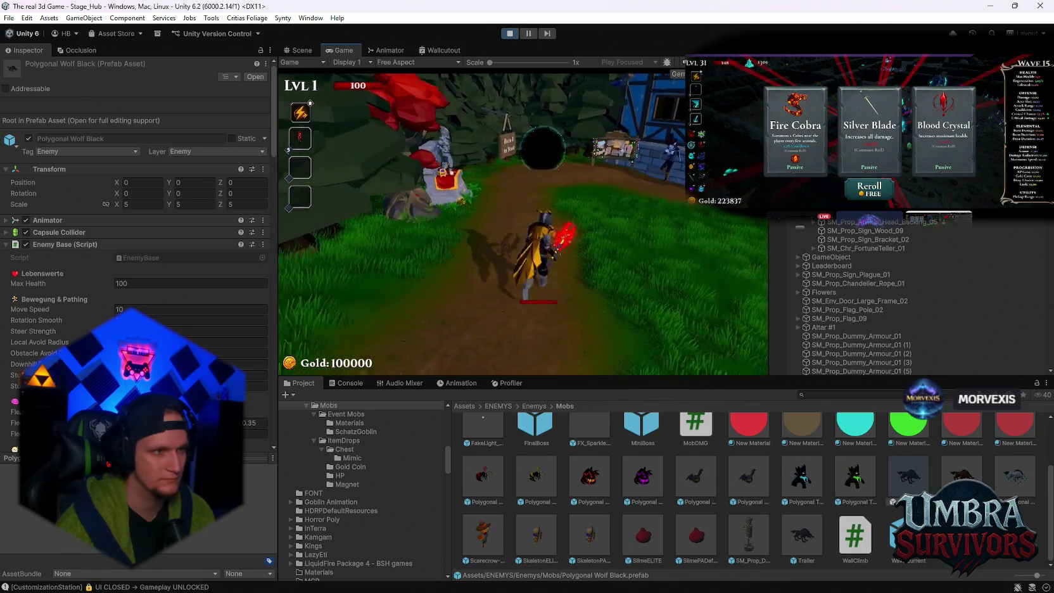
key("e")
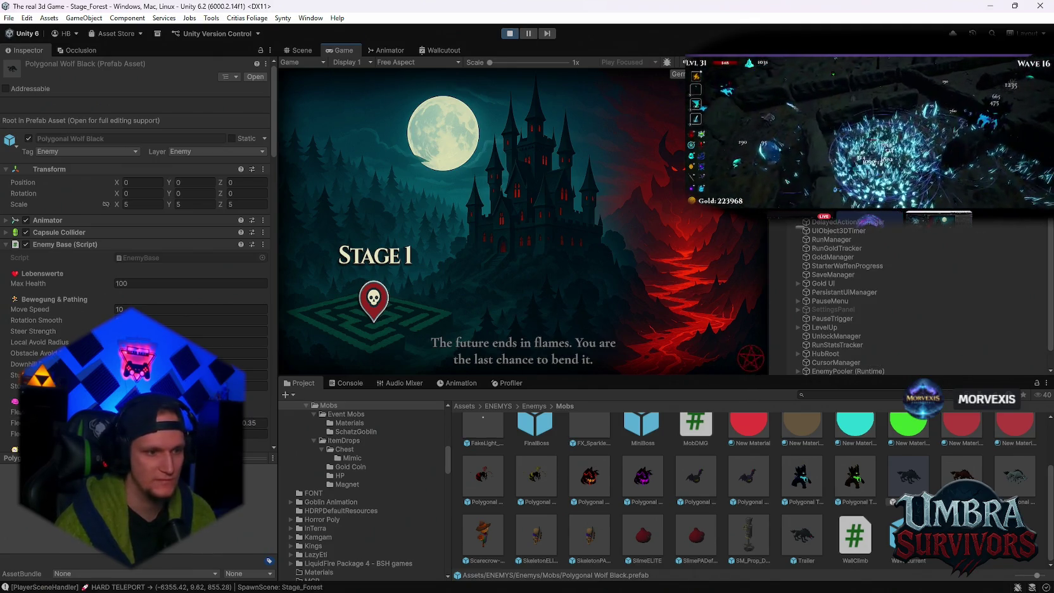
Step: Begin the Stage 1 run, pause and resume, take Spectral Ice, then pause and exit Play mode
key("space")
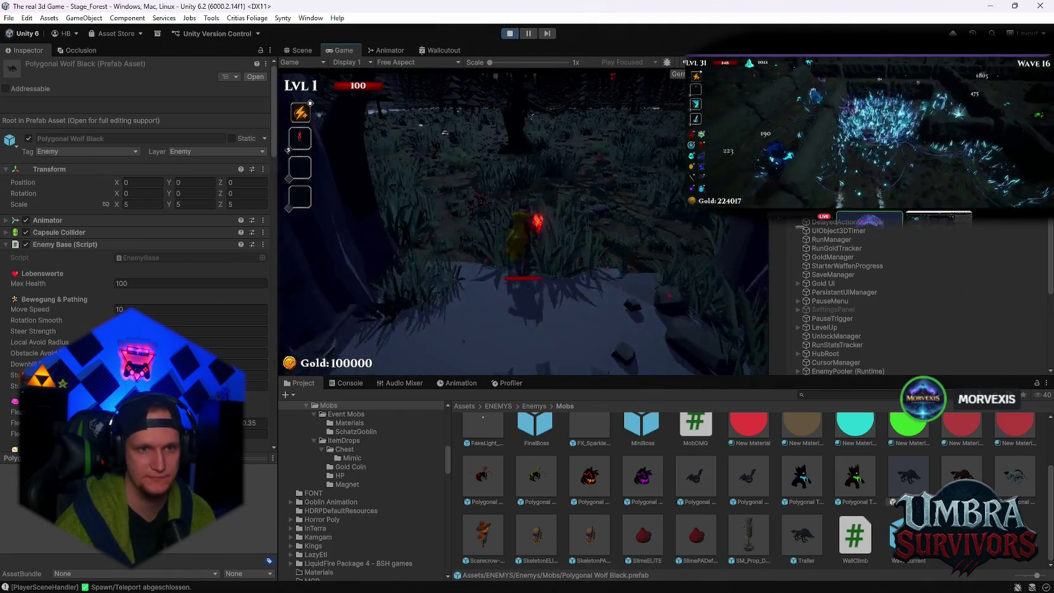
key("Escape")
left_click(489, 197)
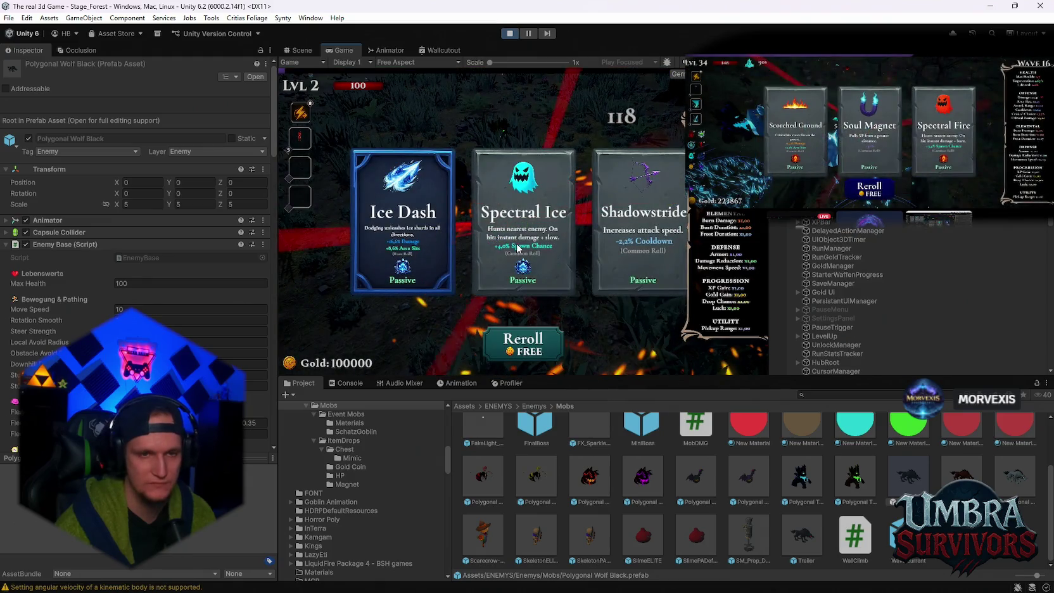
left_click(518, 247)
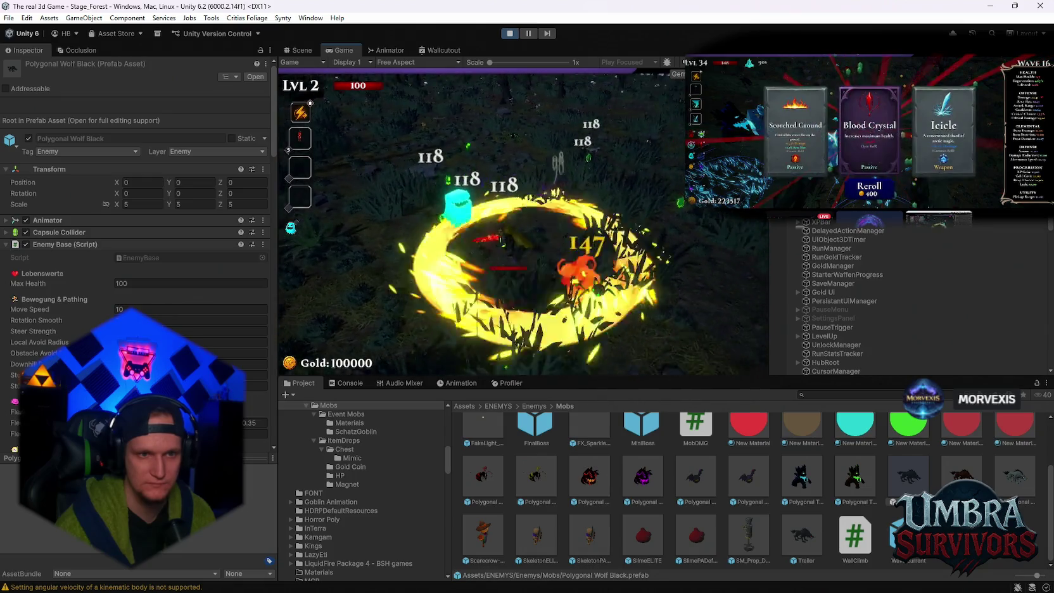
key("Escape")
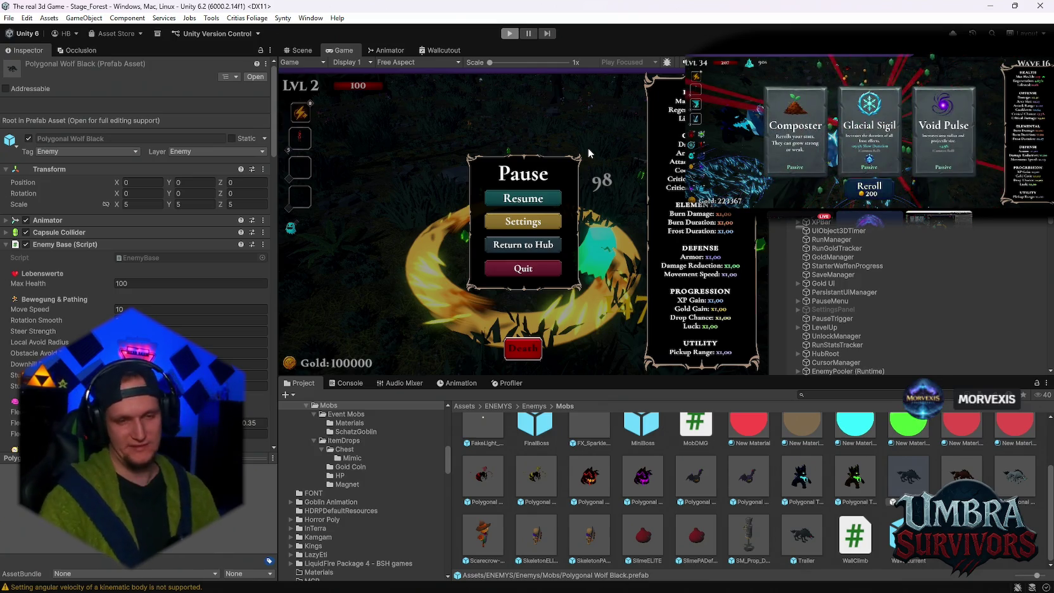
key("ctrl+p")
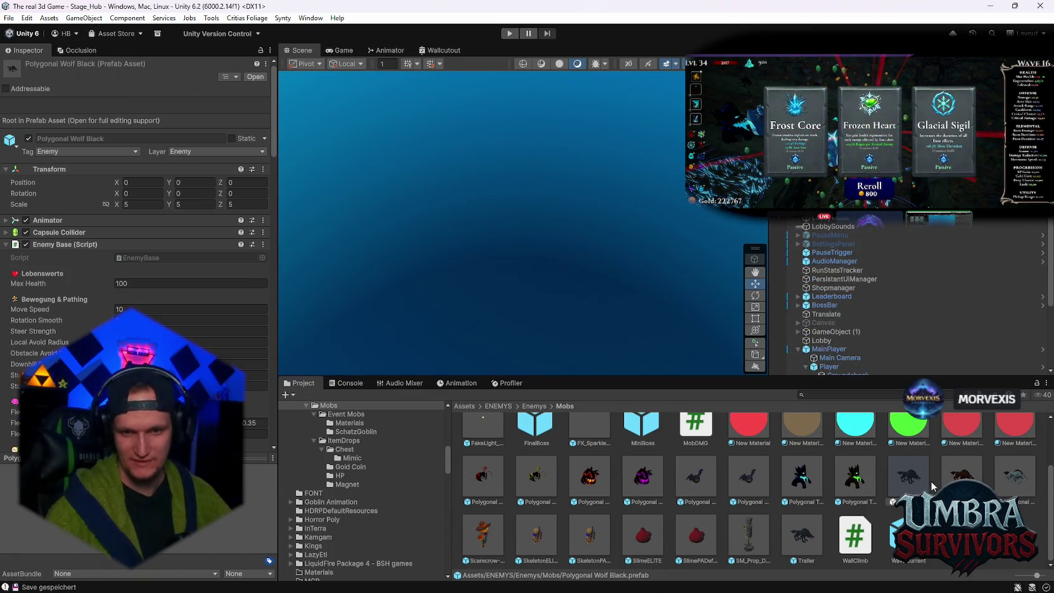
scroll(79, 301, "down", 15)
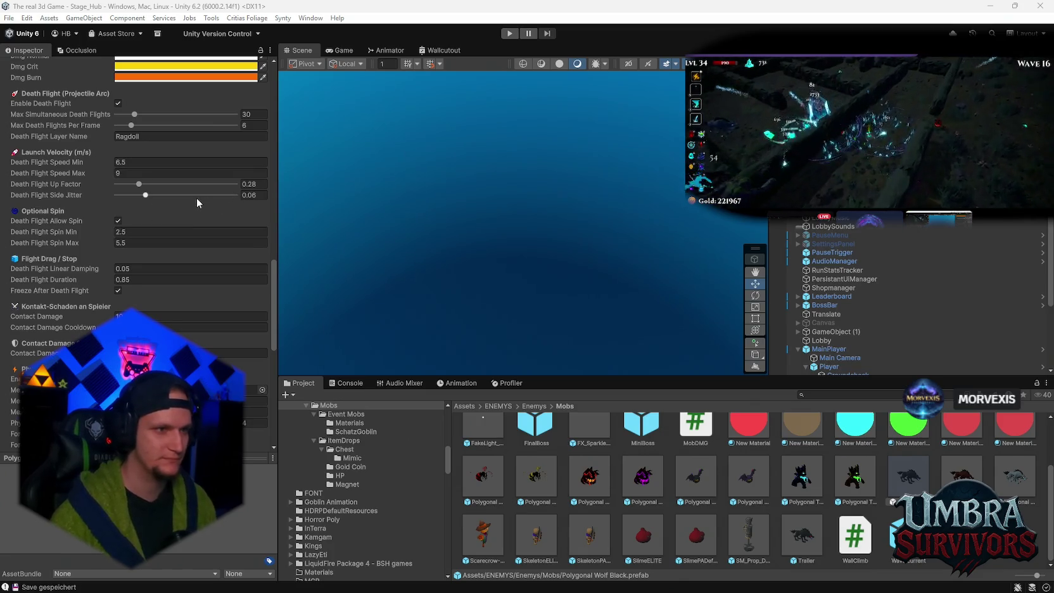
Step: Set Max Death Flights Per Frame to 8, the death flight layer to Enemy, and minimum launch speed to 13
scroll(196, 198, "up", 2)
left_click(260, 155)
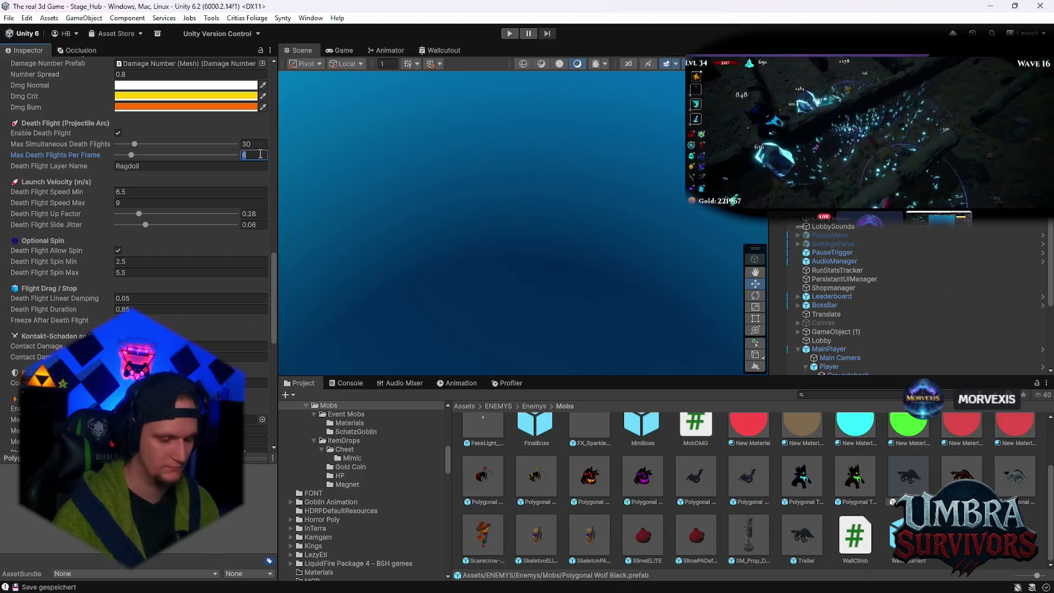
type("8")
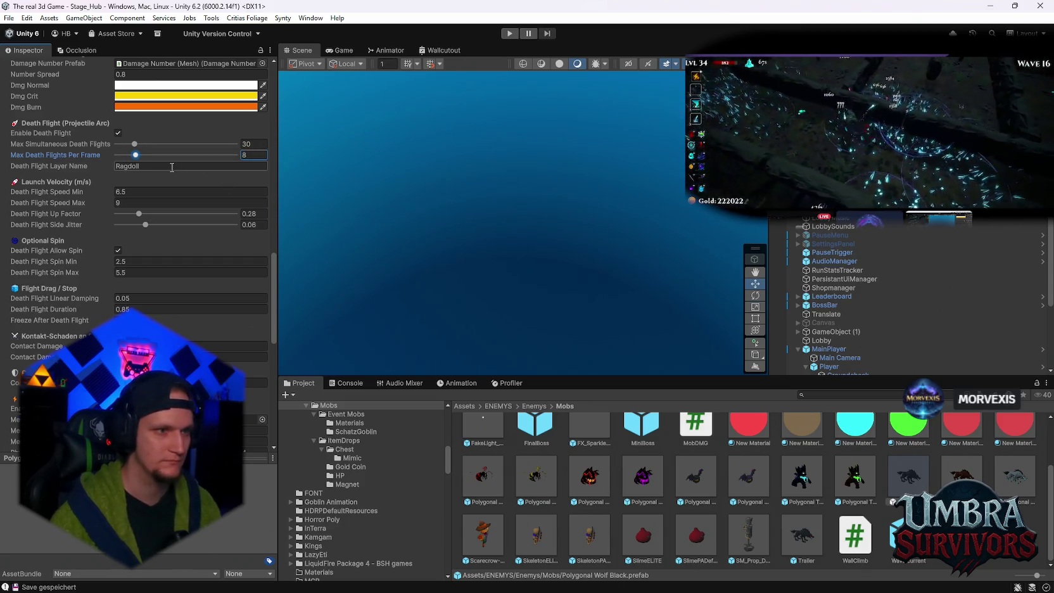
left_click(171, 166)
type("Enemy")
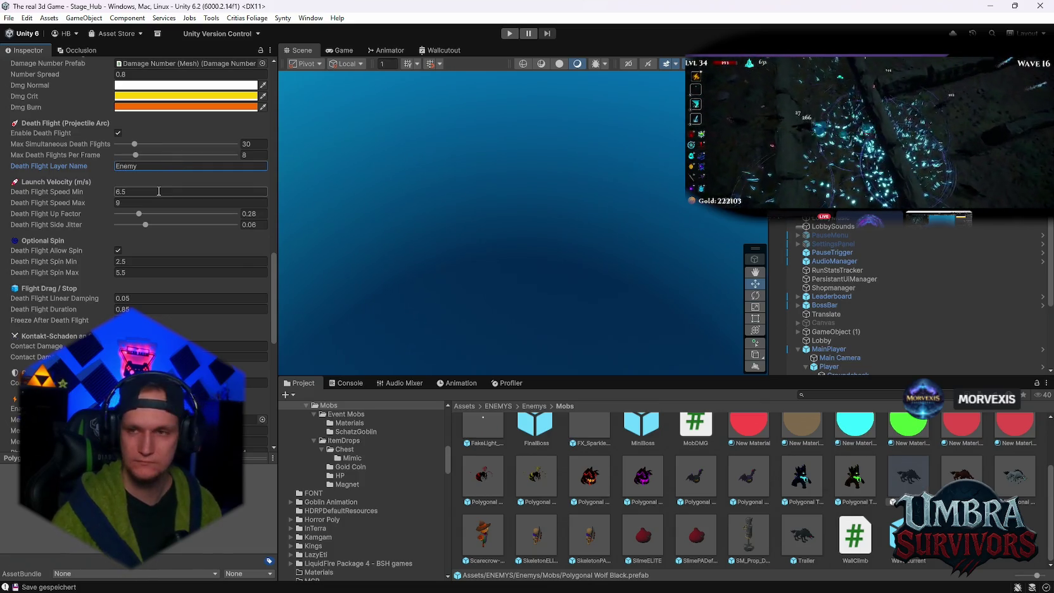
left_click(159, 191)
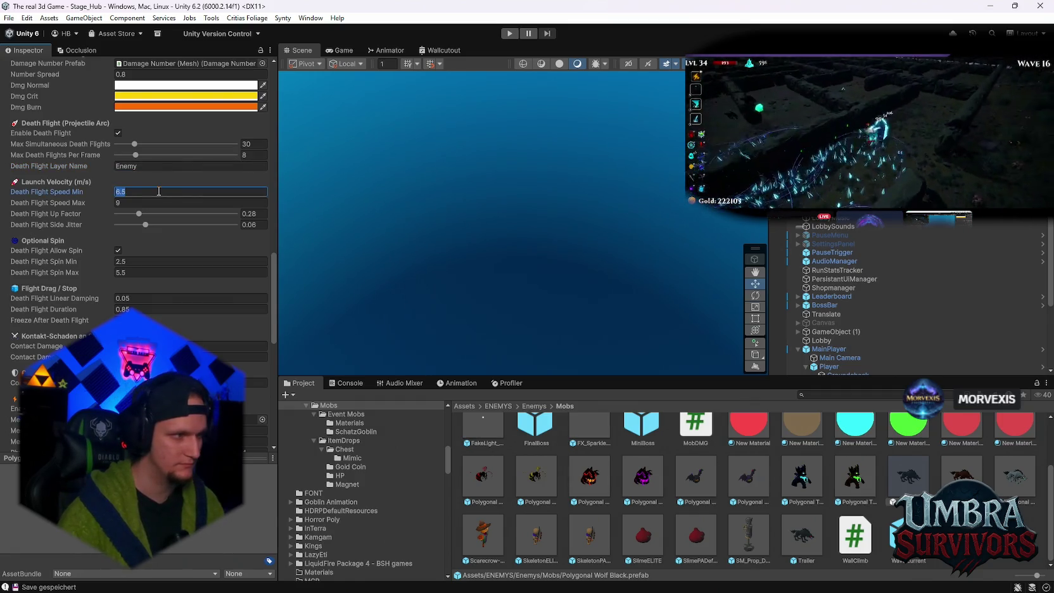
type("13")
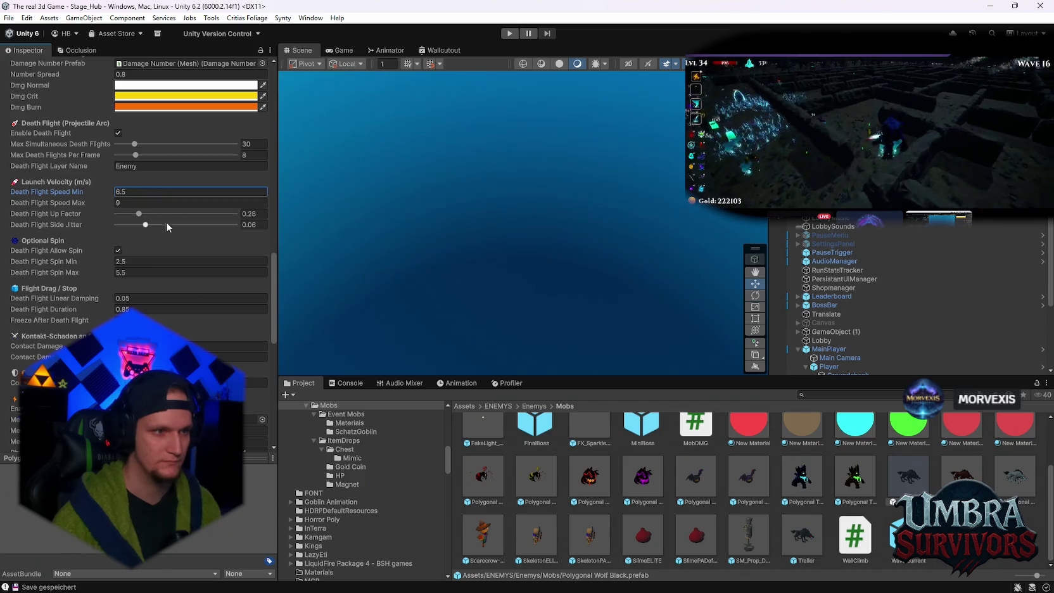
Step: Set Death Flight Up Factor to 0.42 and Side Jitter to 0.25
left_click(263, 214)
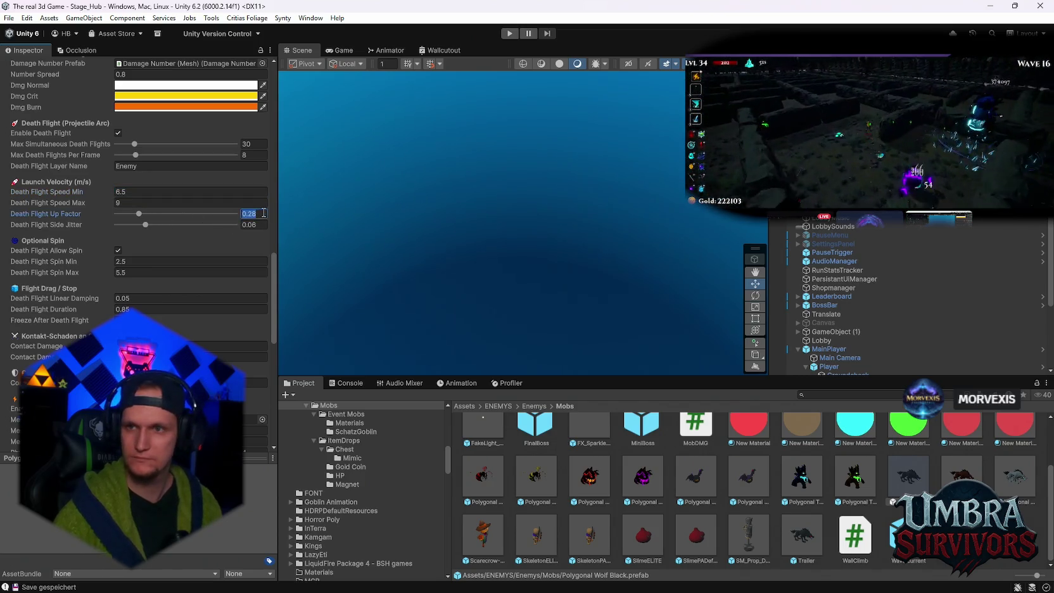
type("0.42")
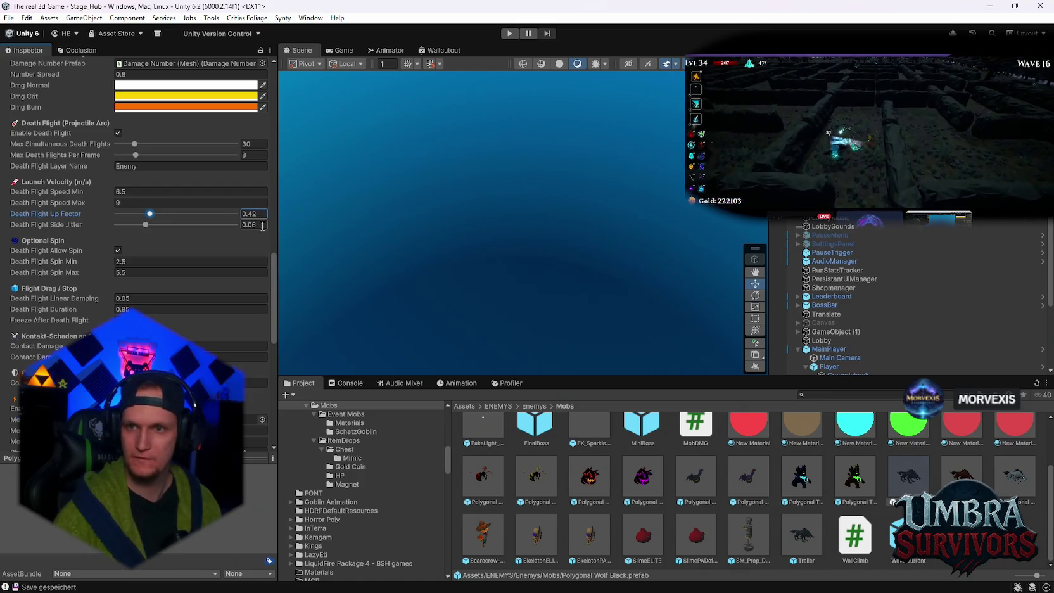
left_click(262, 226)
type("0.25")
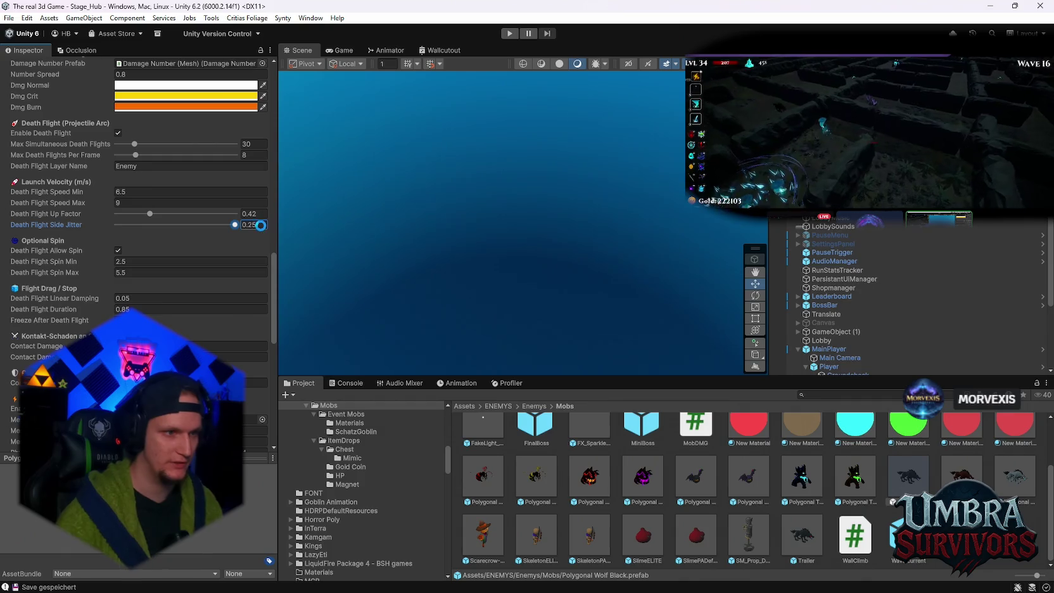
scroll(163, 262, "down", 5)
left_click(147, 202)
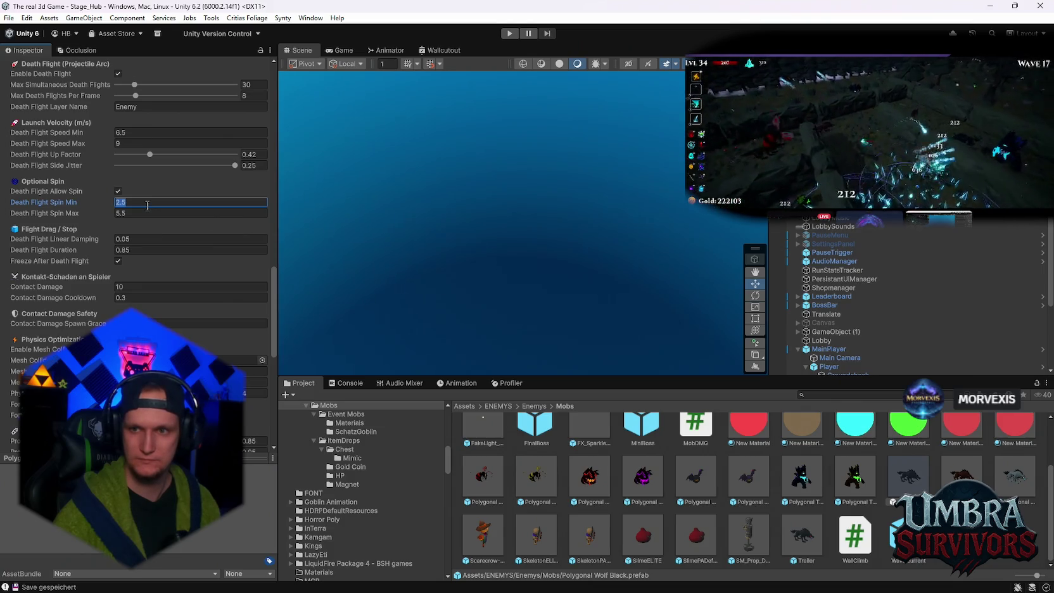
Step: Enter Spin Min 5, Spin Max 9, Linear Damping 0.02 and Death Flight Duration 1.1
type("5")
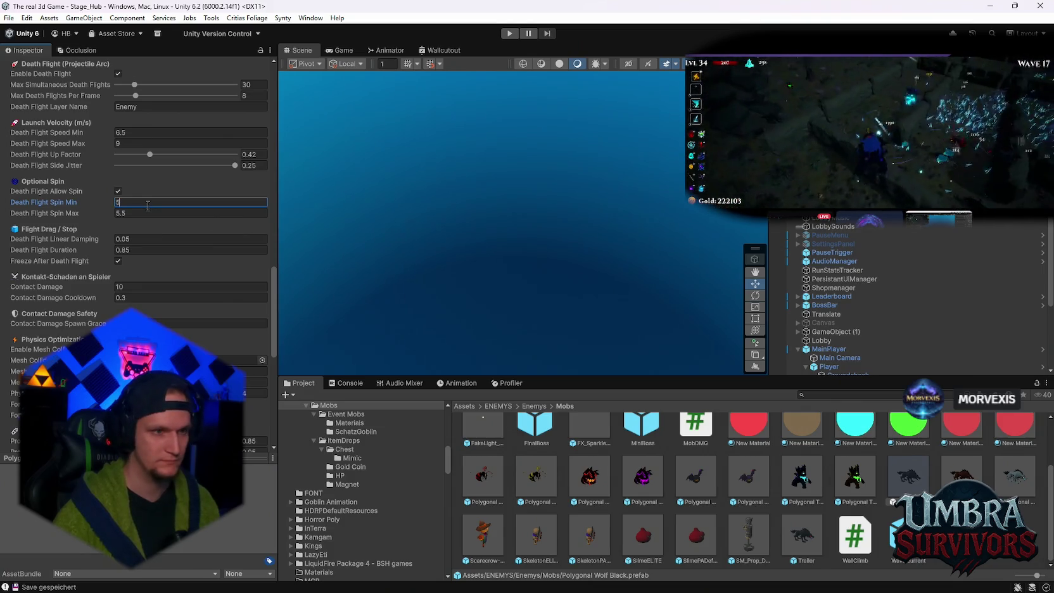
key("Tab")
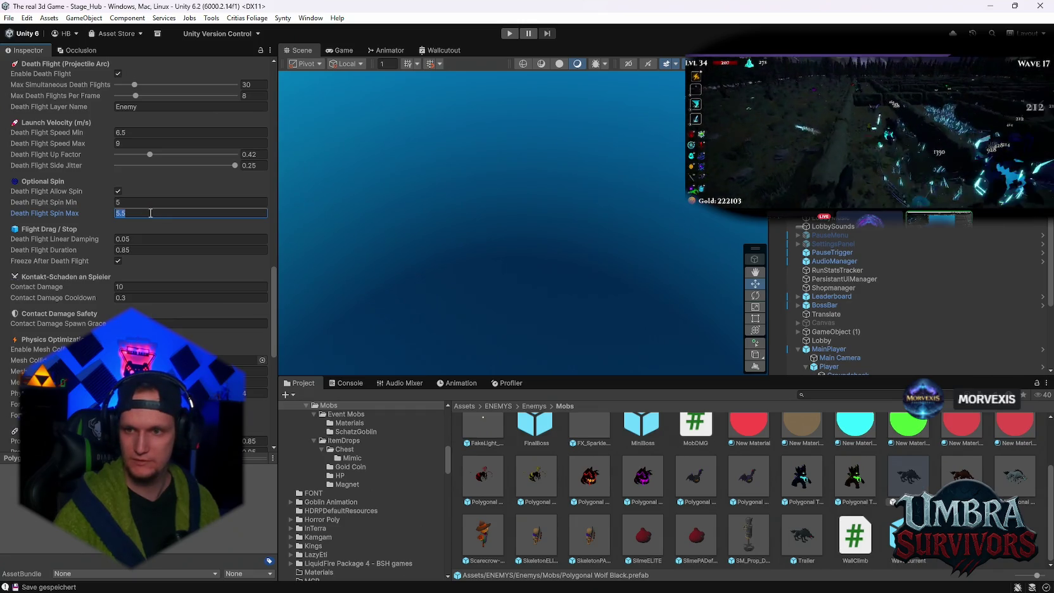
type("9")
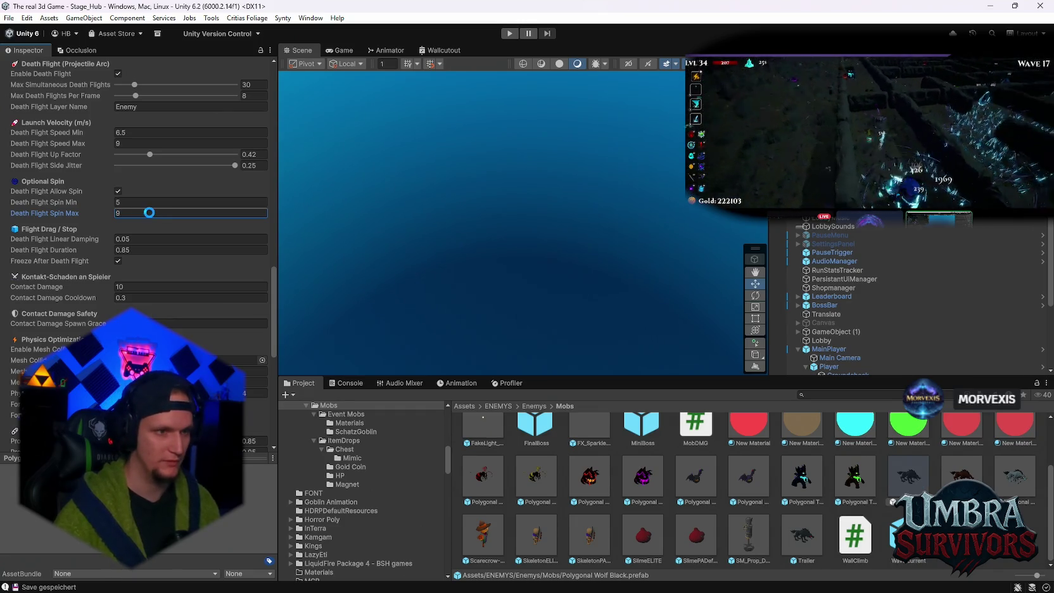
left_click(153, 239)
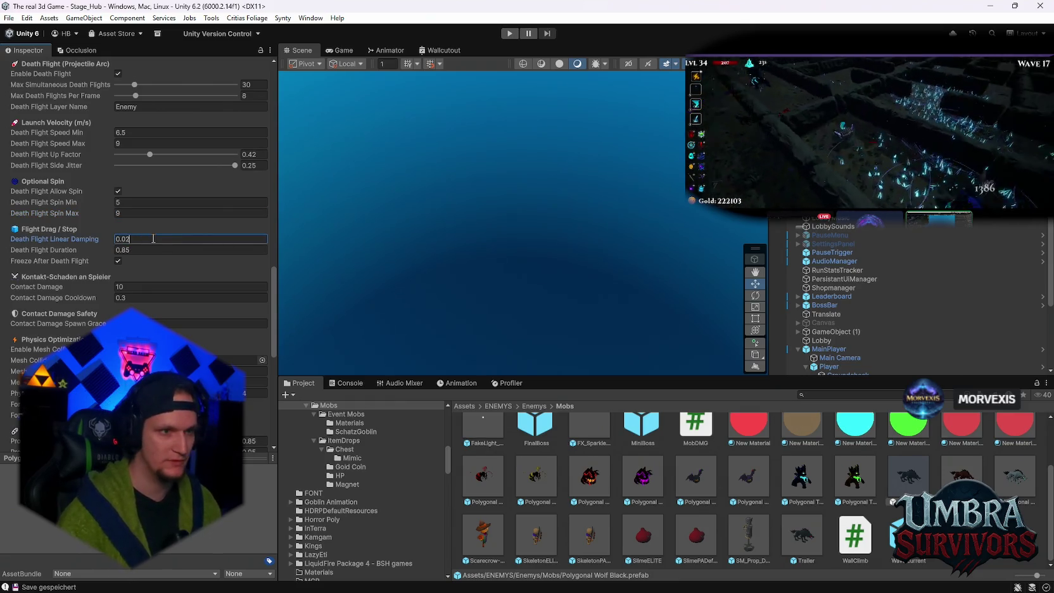
type("0.02")
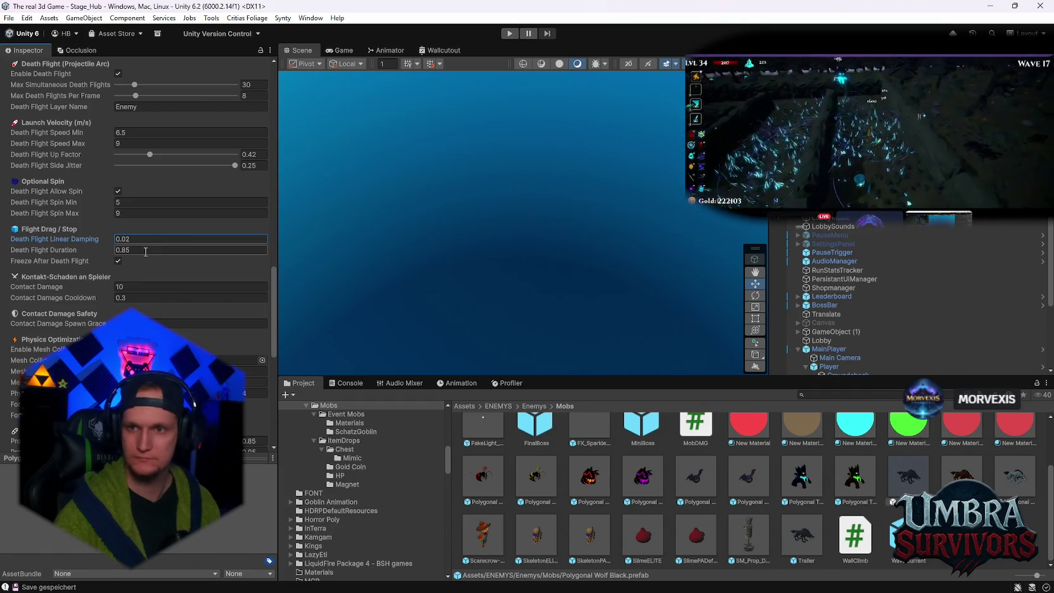
left_click(146, 250)
type("1.1")
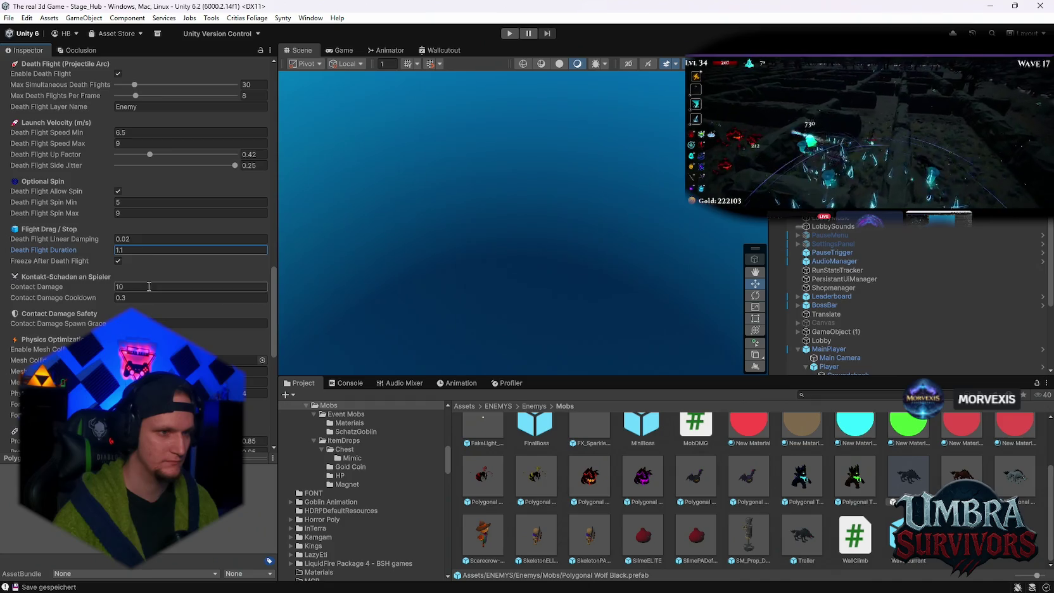
Step: Review the updated wolf Inspector values and enter Play mode to test them
scroll(176, 294, "up", 2)
scroll(175, 294, "up", 1)
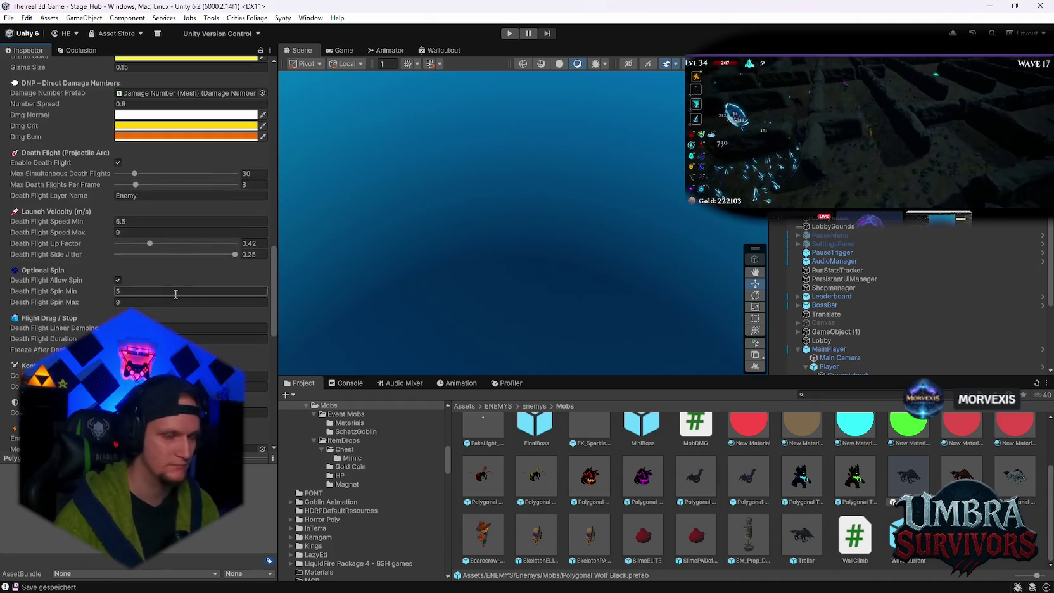
scroll(179, 290, "up", 1)
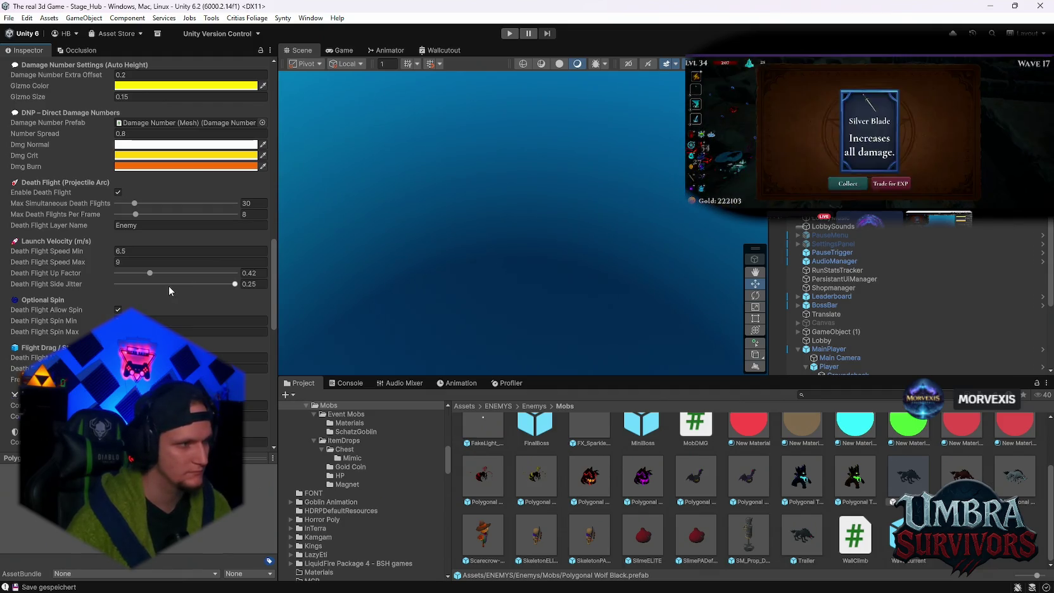
scroll(165, 289, "down", 1)
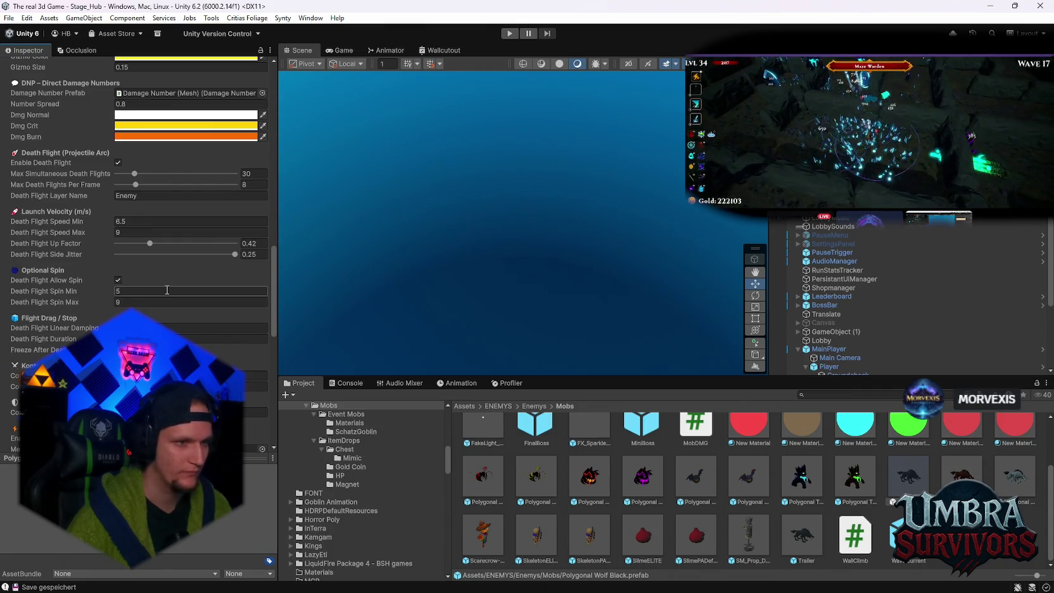
scroll(167, 289, "down", 2)
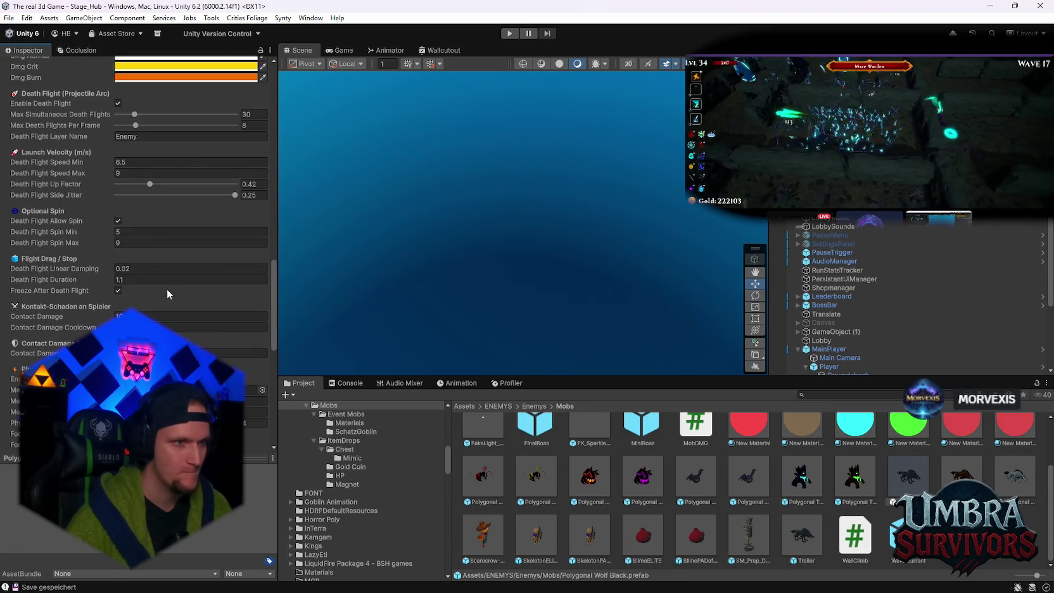
scroll(166, 289, "down", 10)
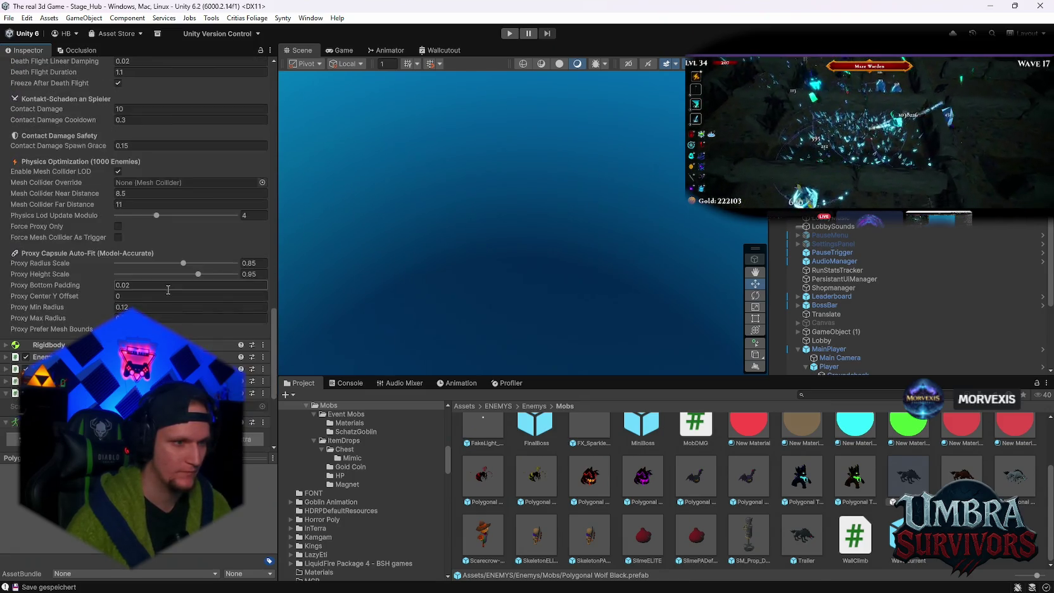
scroll(167, 289, "down", 2)
left_click(510, 33)
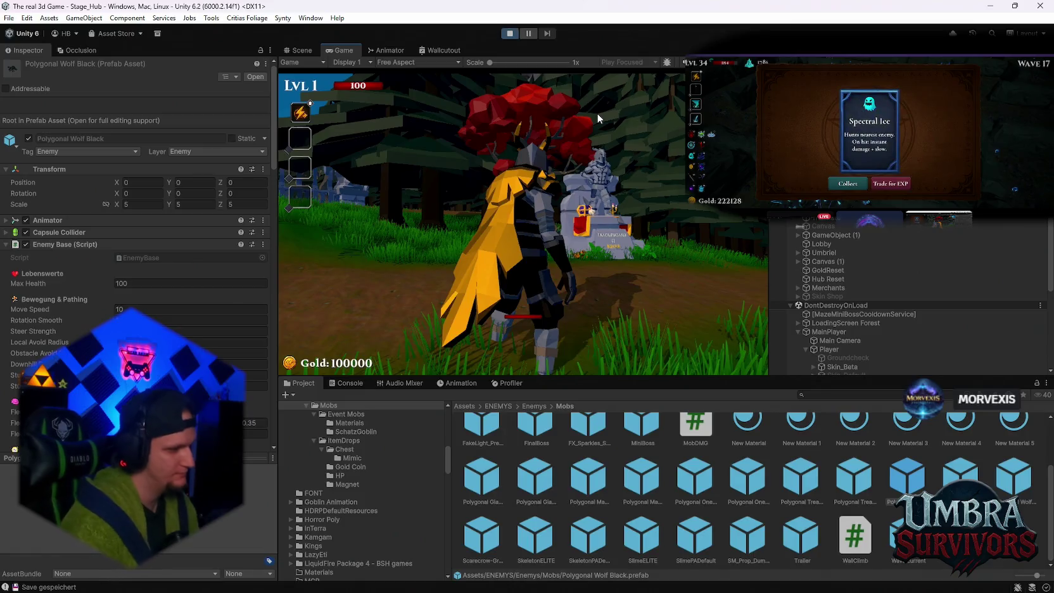
Step: Walk into the throne room and choose the Fire Staff from the weapon book
key("w")
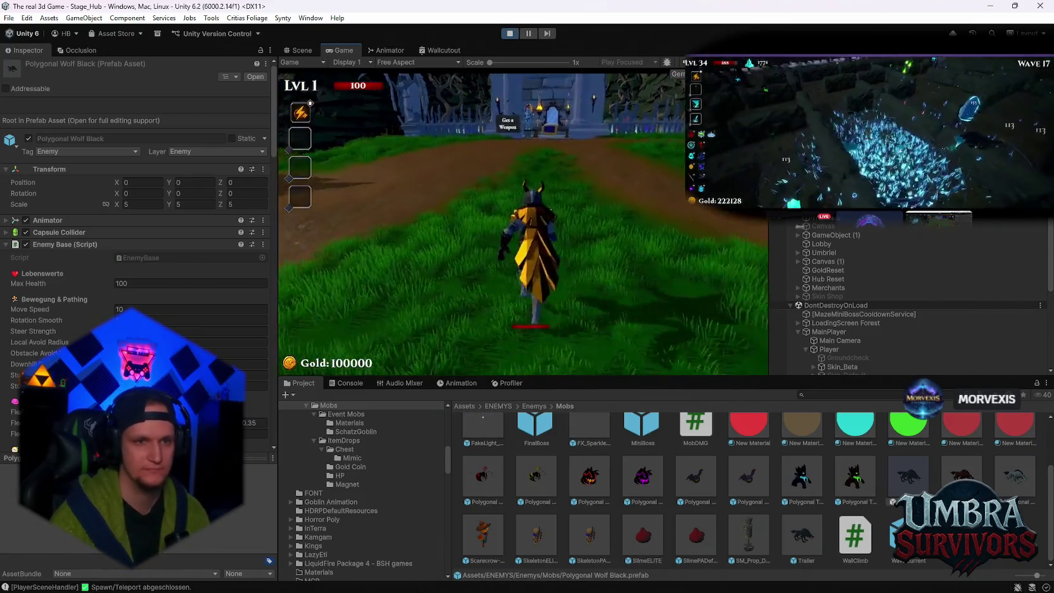
key("w")
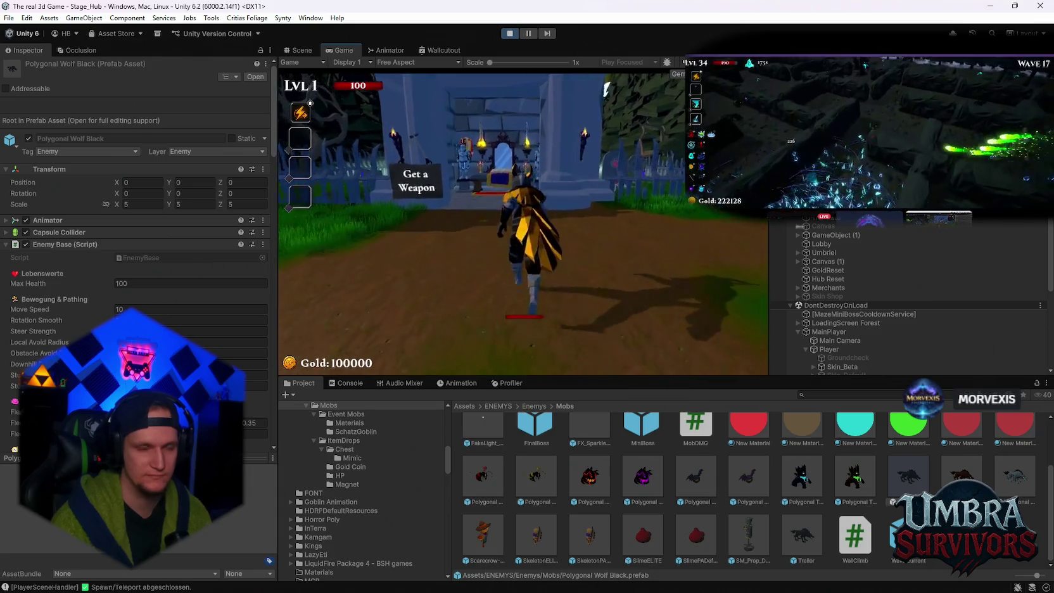
key("w")
key("e")
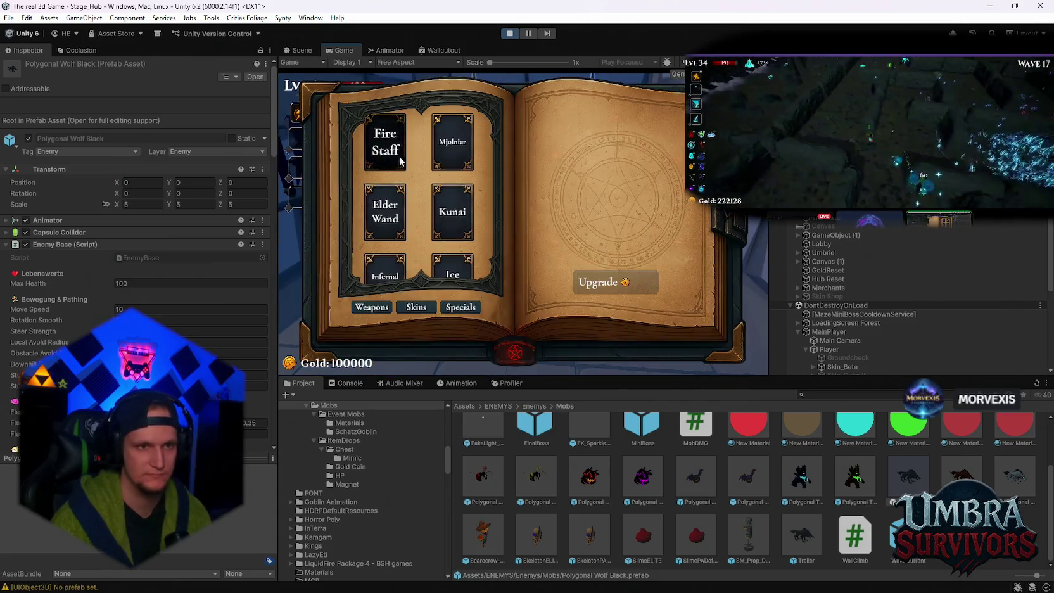
left_click(386, 141)
key("Escape")
Step: Walk along the forest path to the portal and enter Stage 1
key("s")
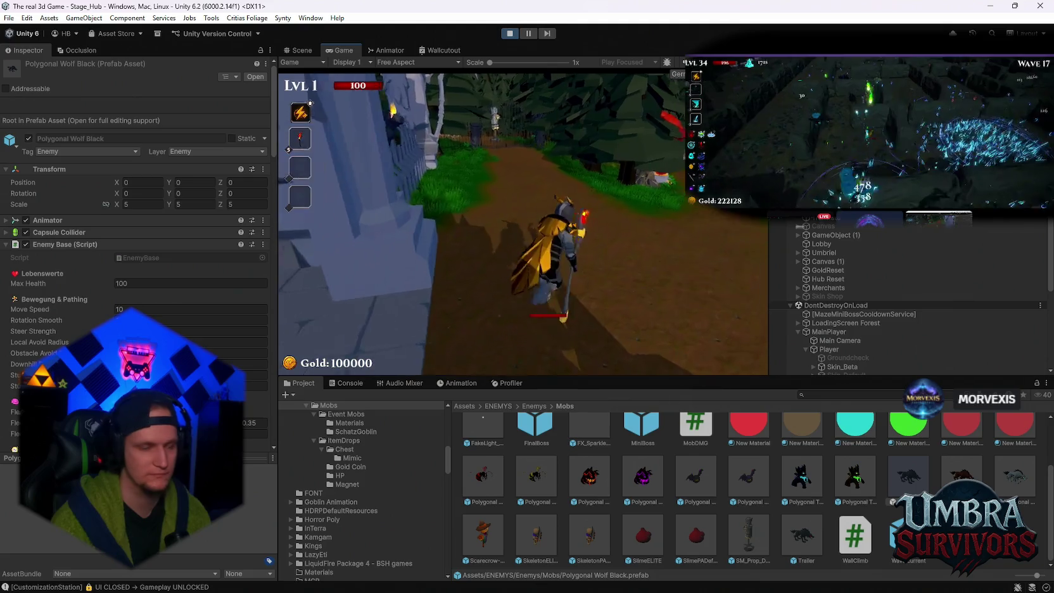
key("w")
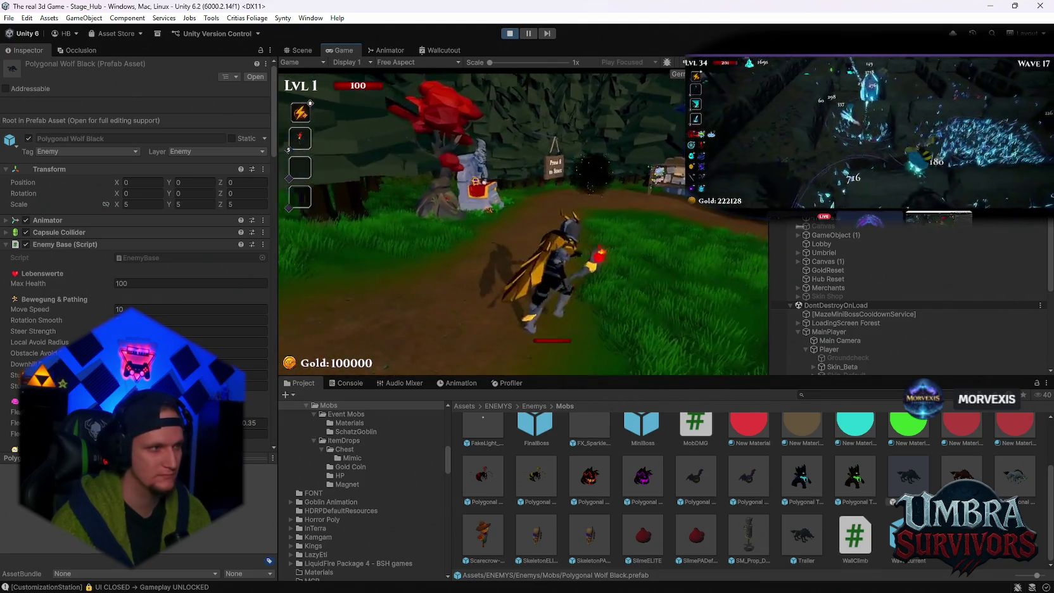
key("e")
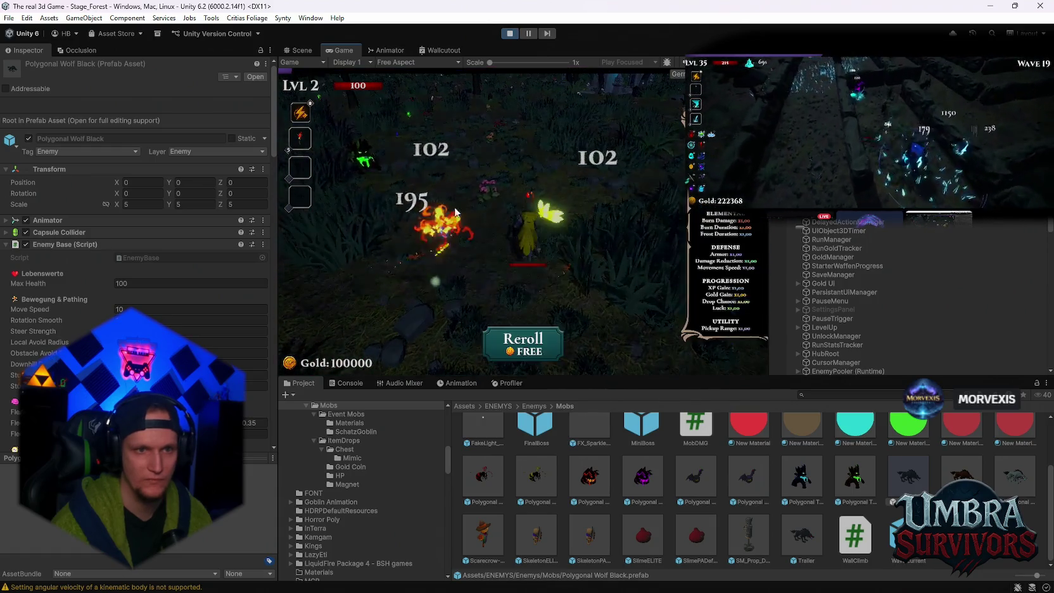
Step: Stop the Stage_Forest playtest to return to edit mode
left_click(511, 34)
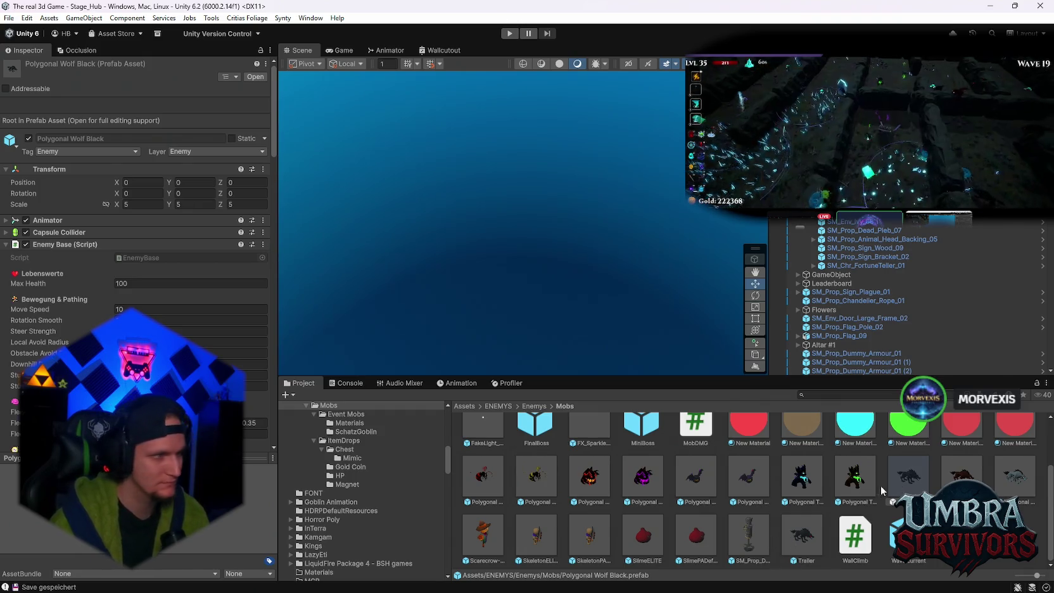
Step: Scroll the Polygonal Wolf Black prefab's Inspector down to the Death Flight section
scroll(171, 330, "down", 4)
scroll(171, 329, "down", 20)
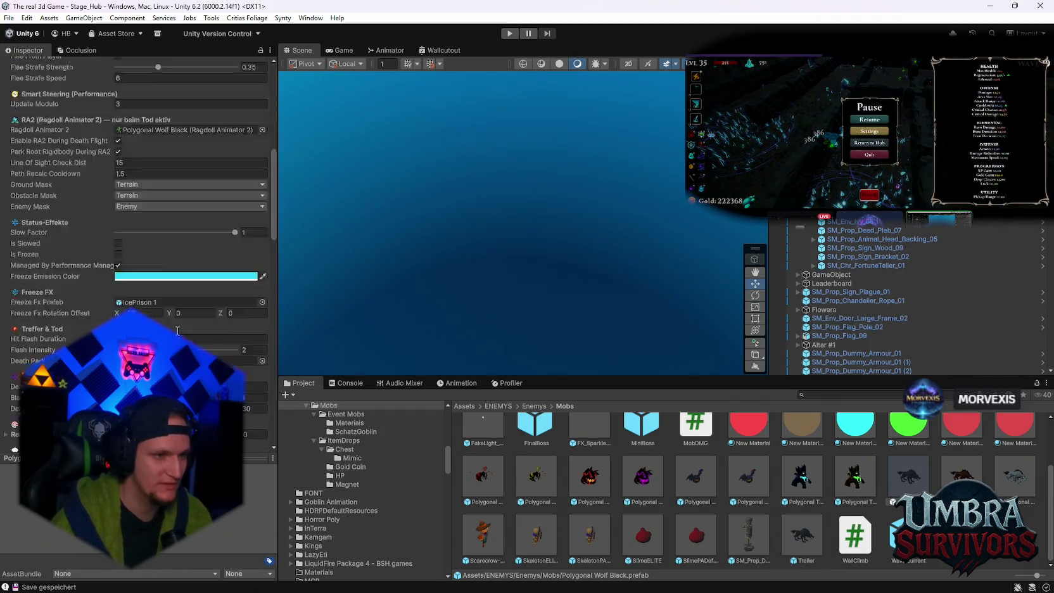
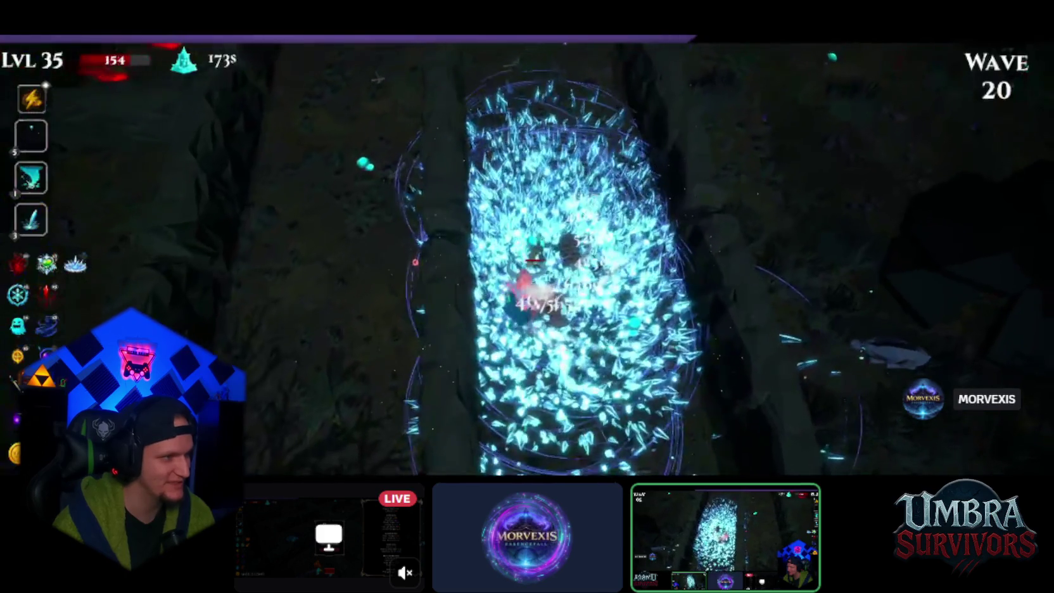
Step: Collect the wave 20 rewards including Blaze Dash and Spectral Ice, and take a level-up upgrade
key("Return")
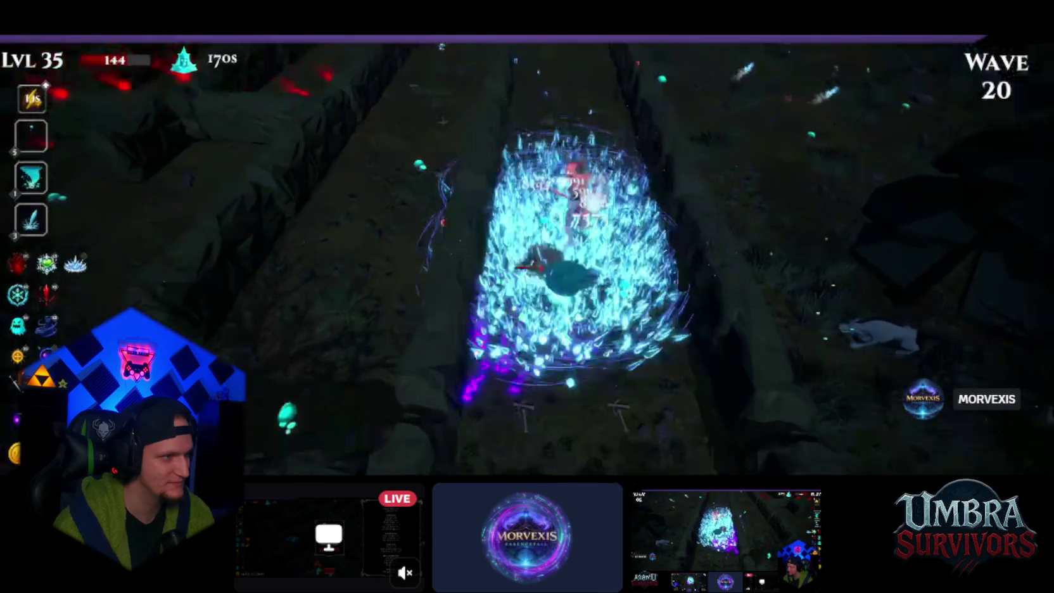
key("Return")
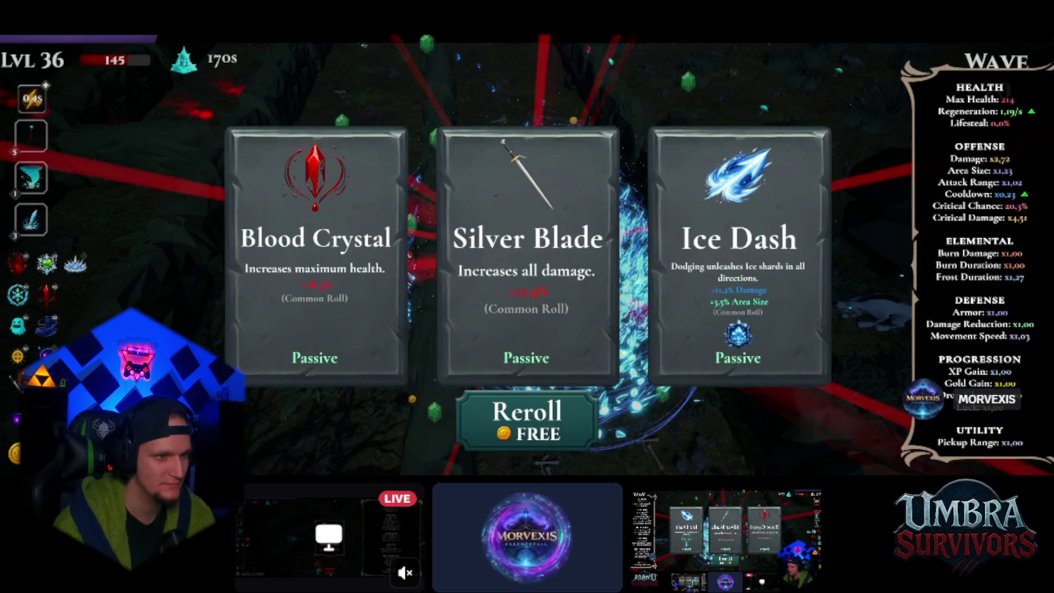
key("Return")
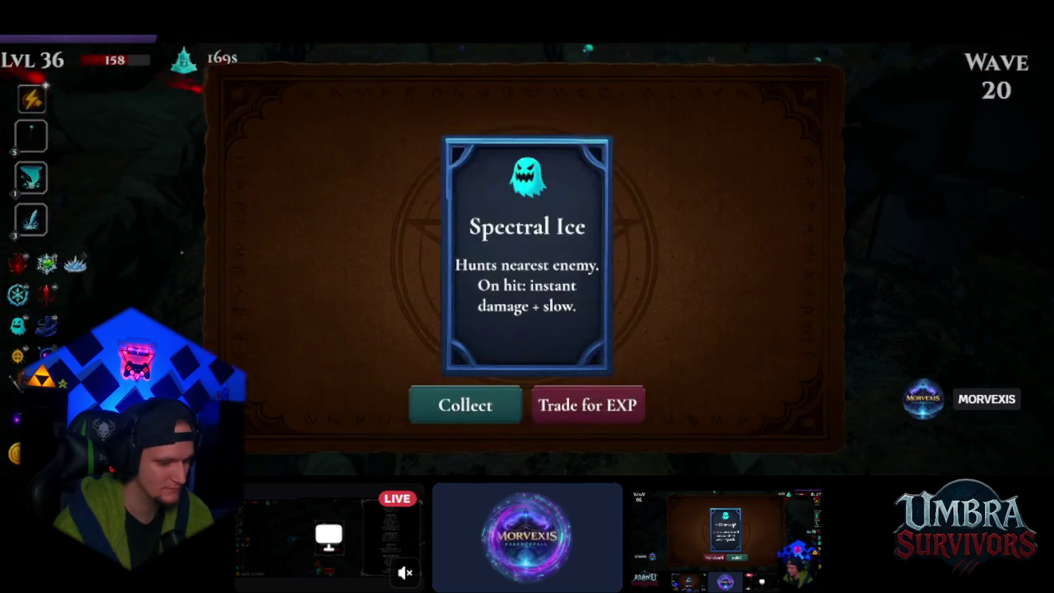
key("Return")
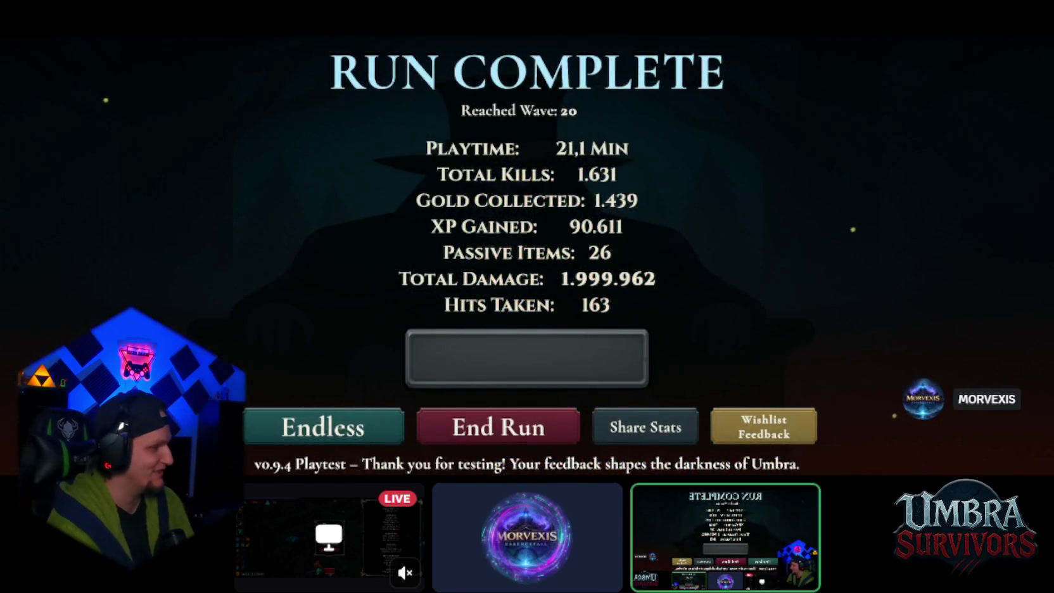
Step: Continue the run in Endless mode and collect the Infernal Sigil reward
left_click(323, 427)
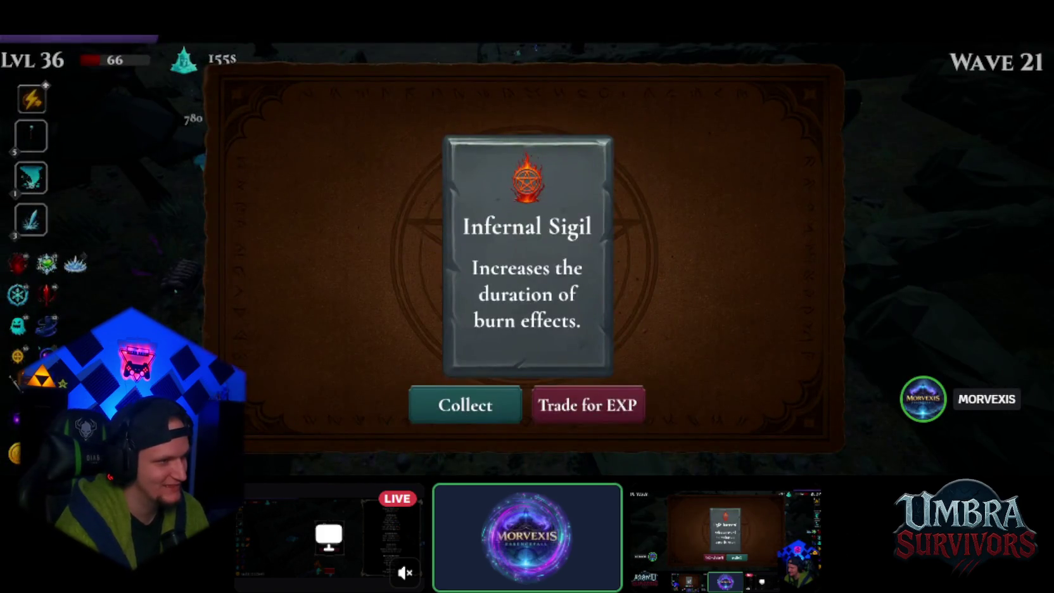
left_click(588, 405)
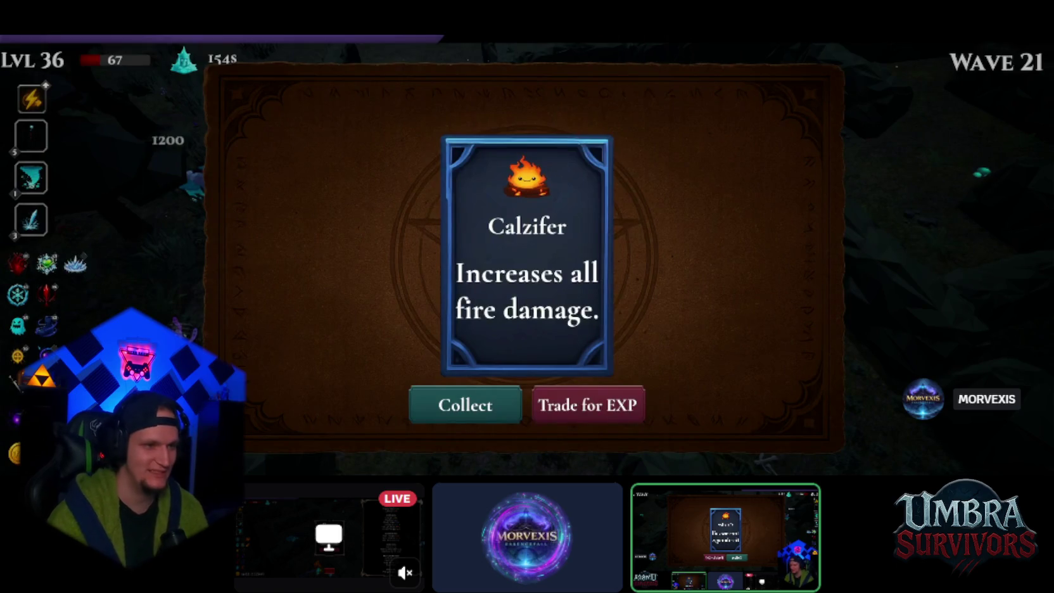
Step: Collect the Calzifer reward and choose the Ice Tornado upgrade
left_click(588, 405)
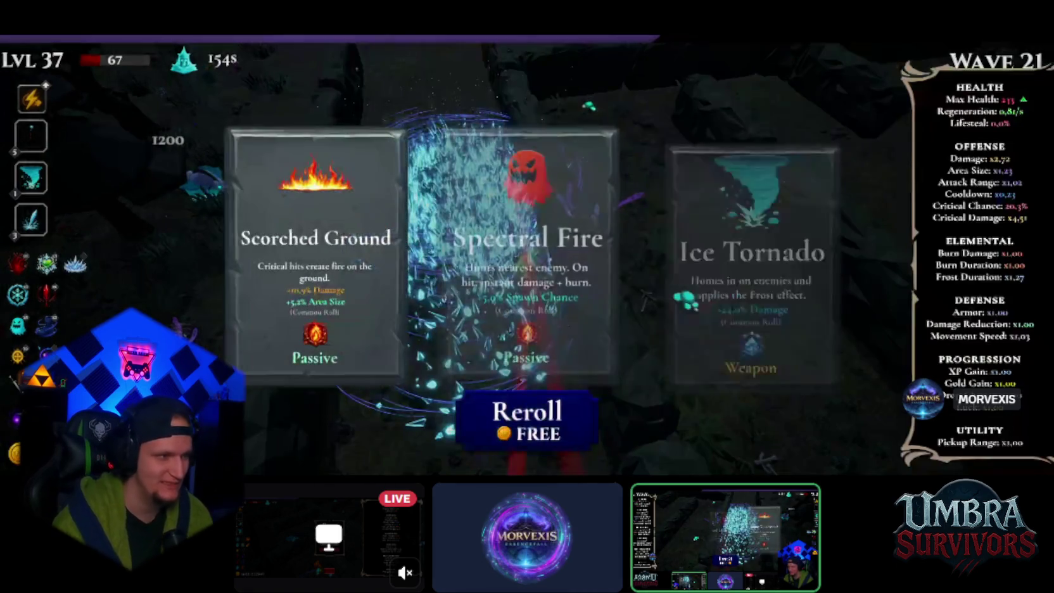
key("3")
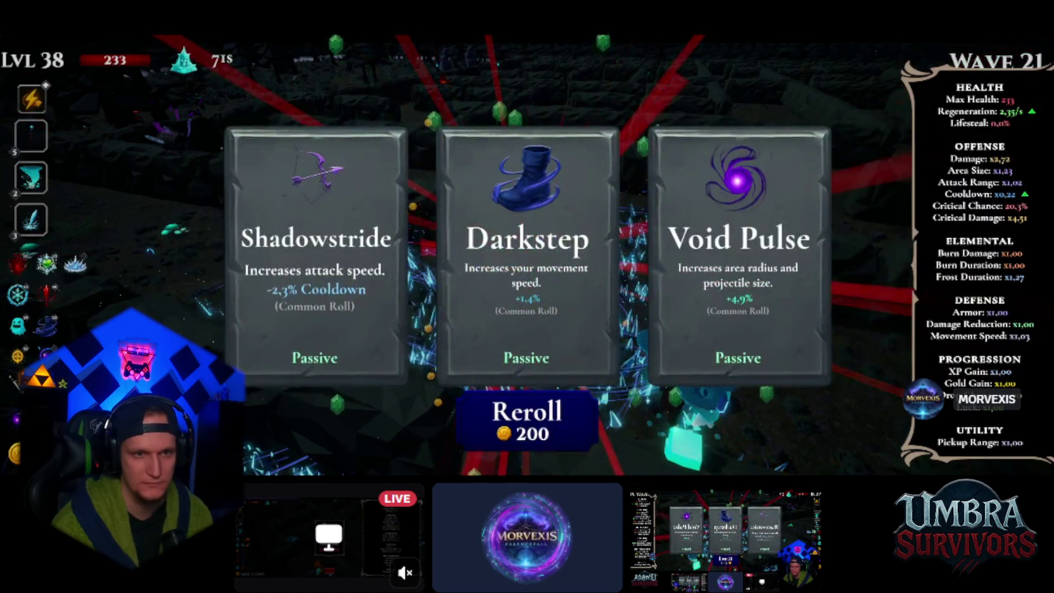
Step: Reroll the upgrade cards for 200 gold and take Arcane Extension
left_click(528, 418)
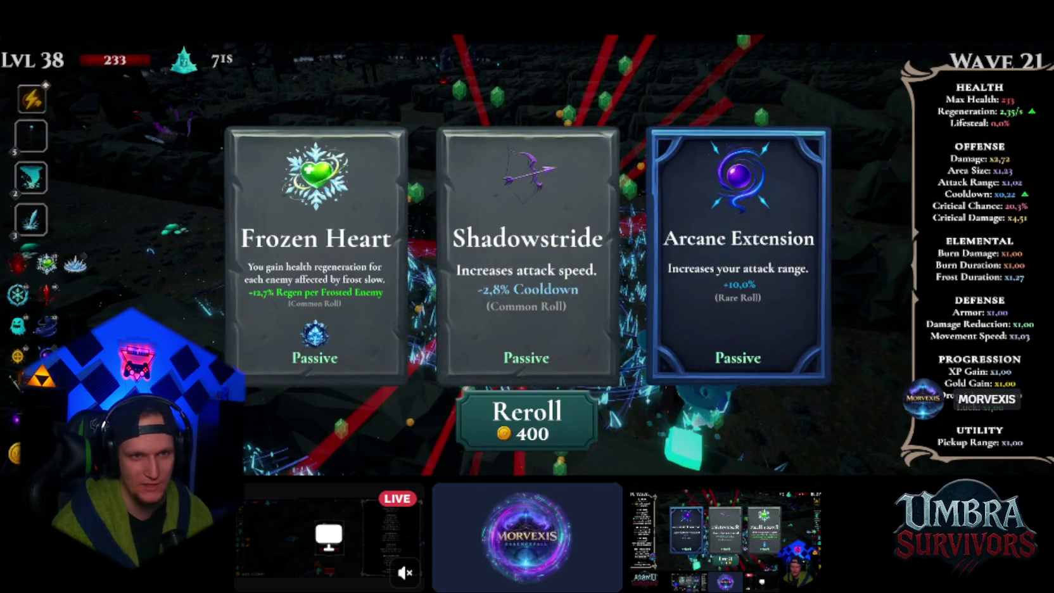
key("Return")
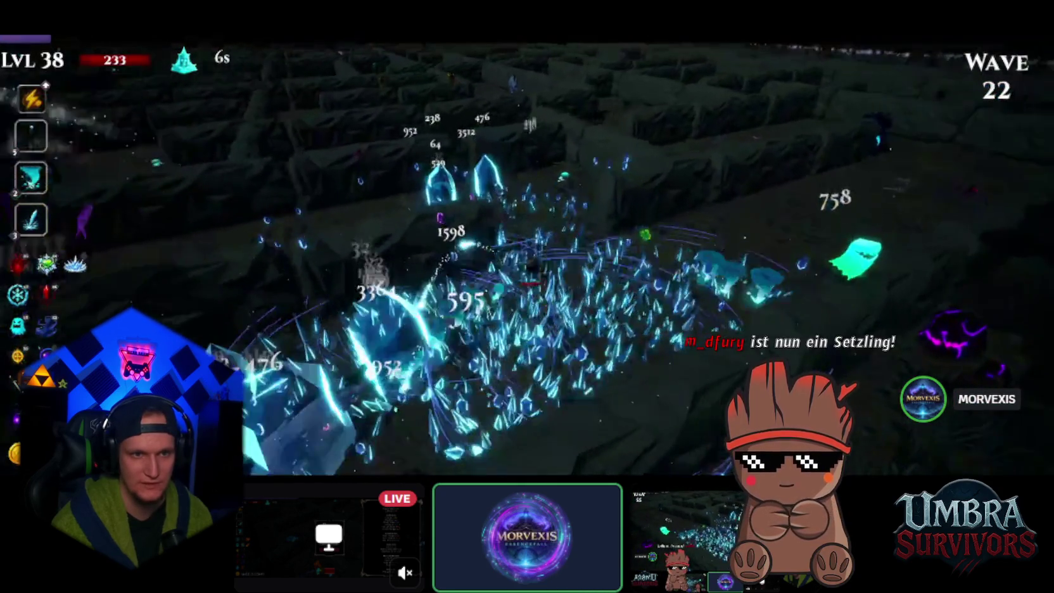
Step: Pause and resume the game, accept the Composter card, then highlight Heart of the Vampire
key("Escape")
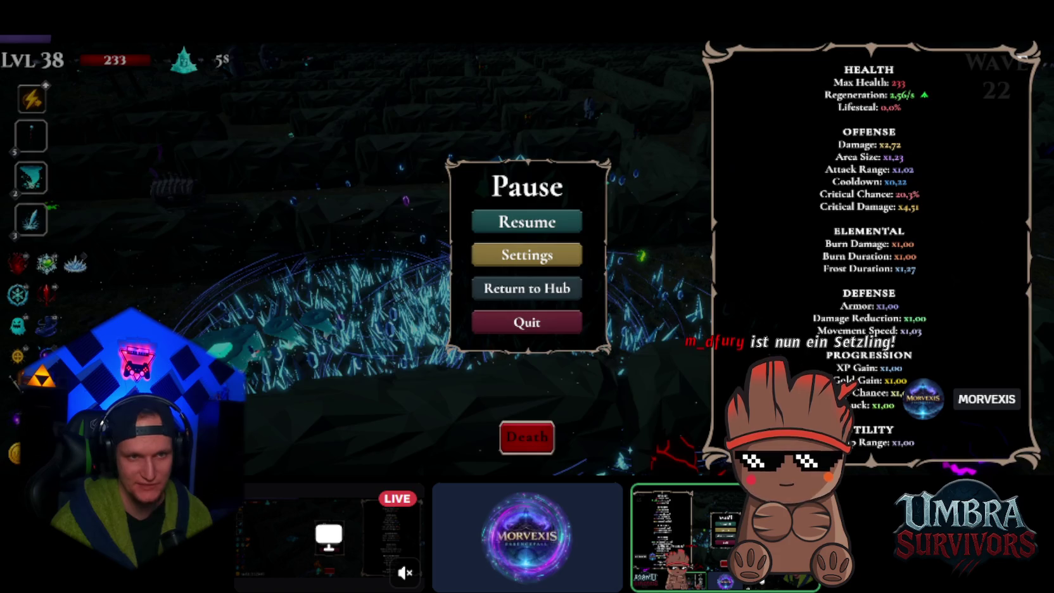
key("Escape")
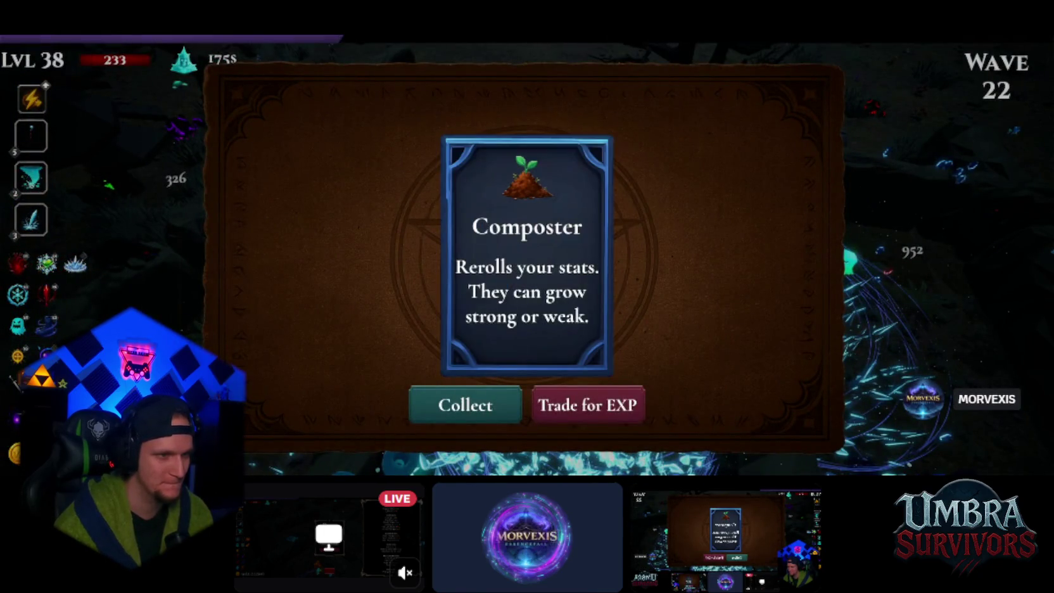
key("Return")
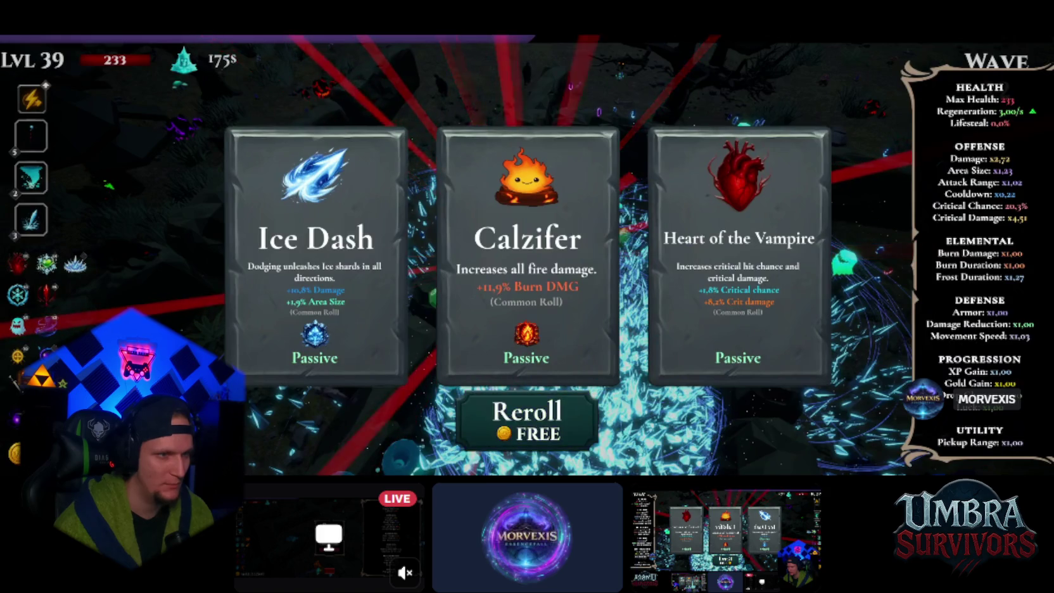
key("Right")
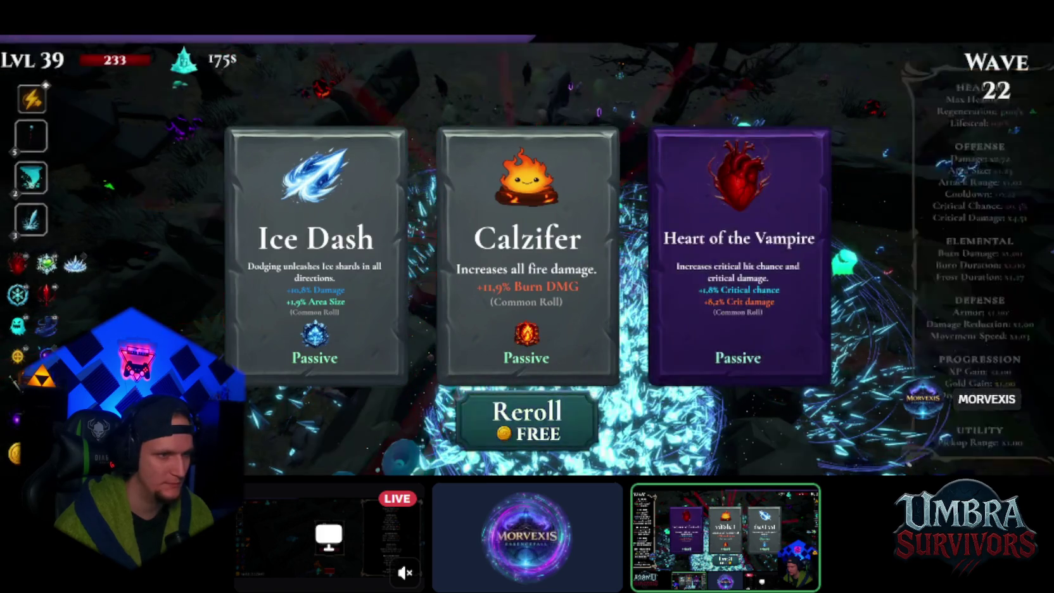
Step: Confirm Heart of the Vampire and steer the character up through the maze
key("w")
key("a")
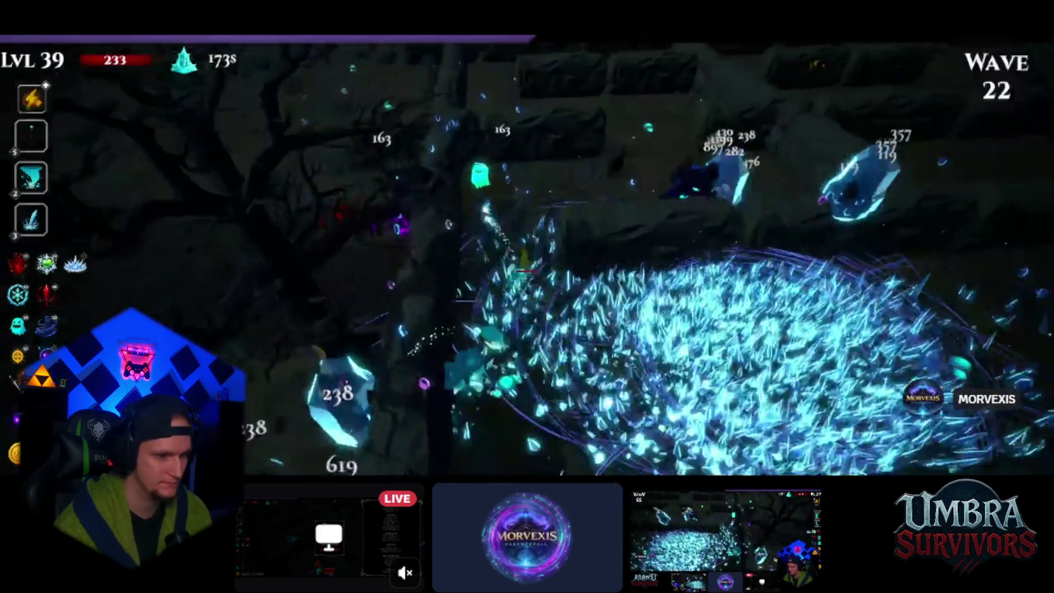
key("a")
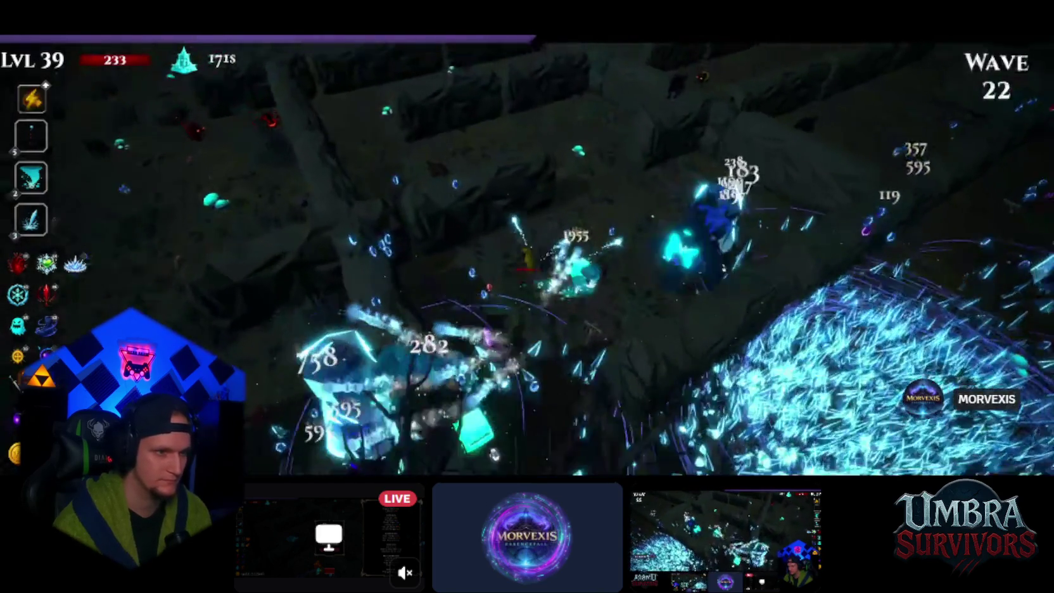
key("w")
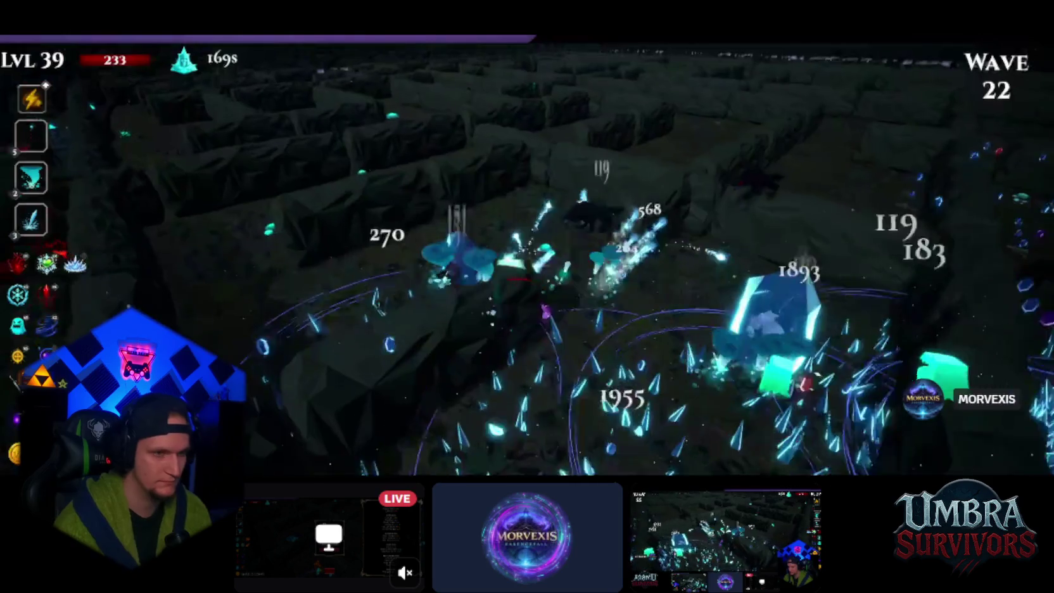
key("w")
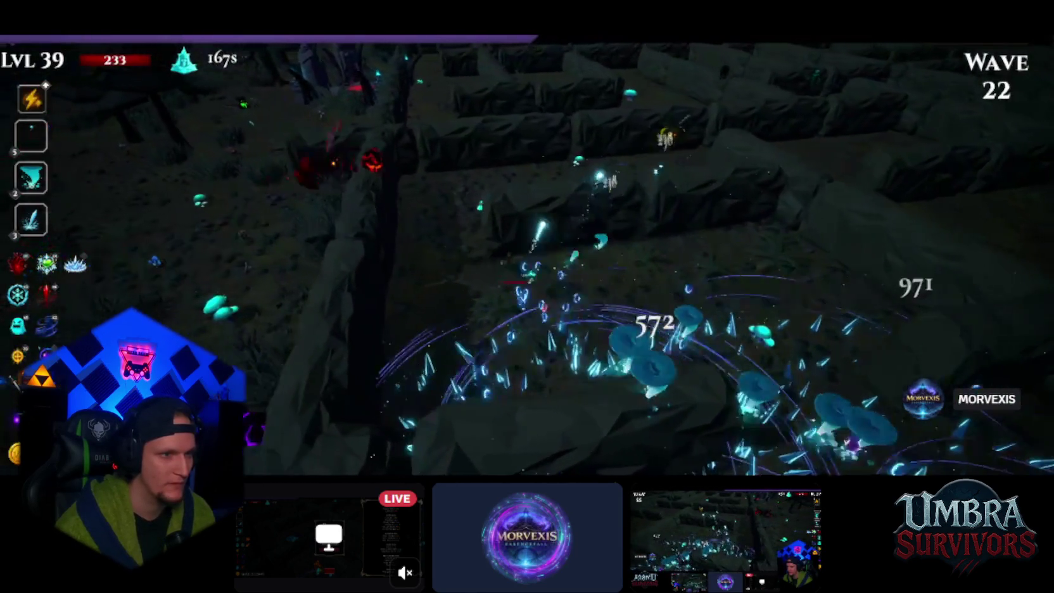
key("d")
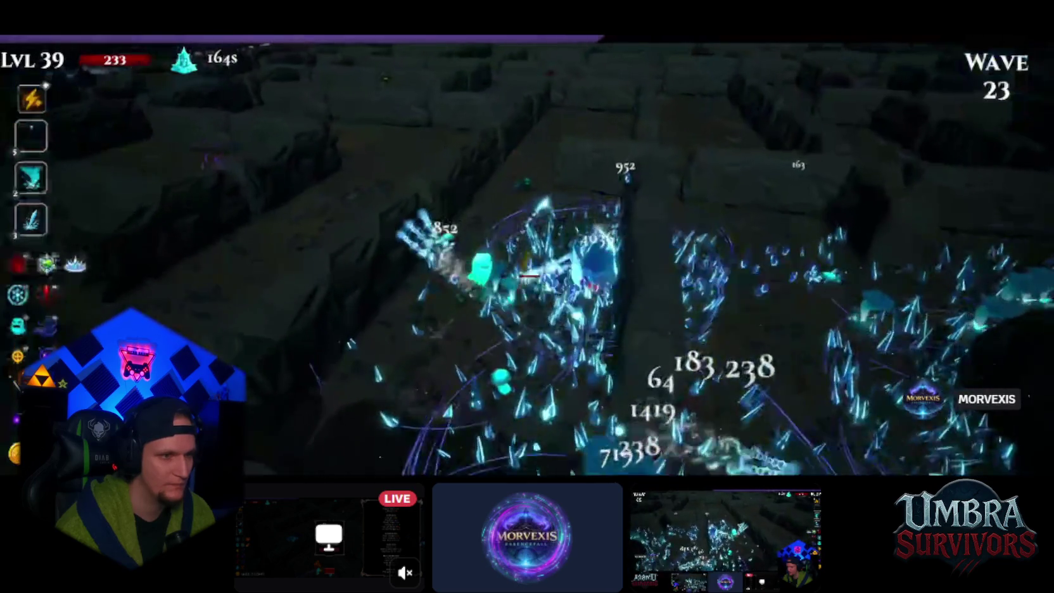
key("w")
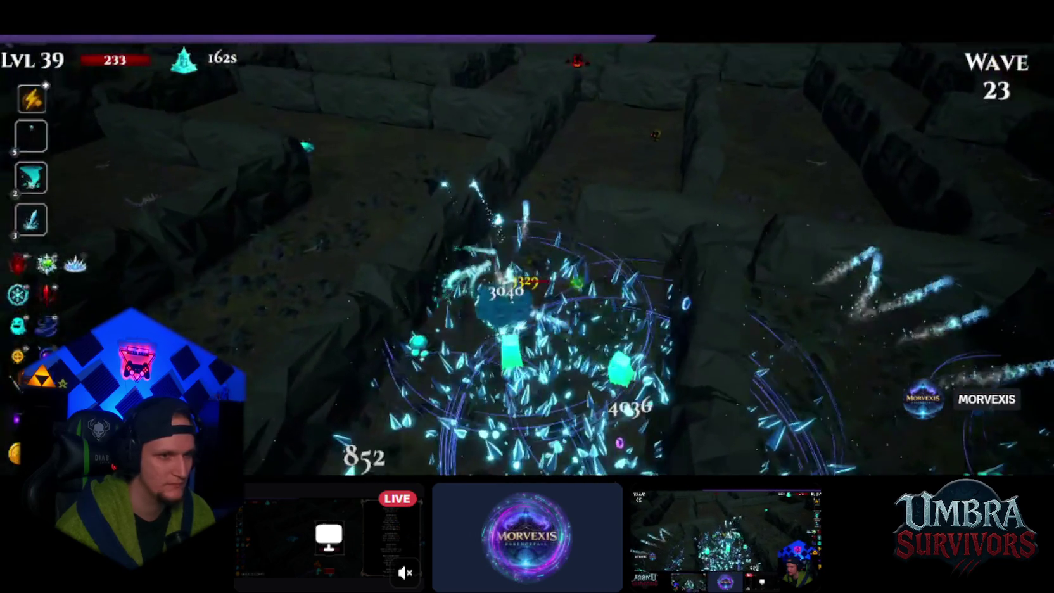
key("d")
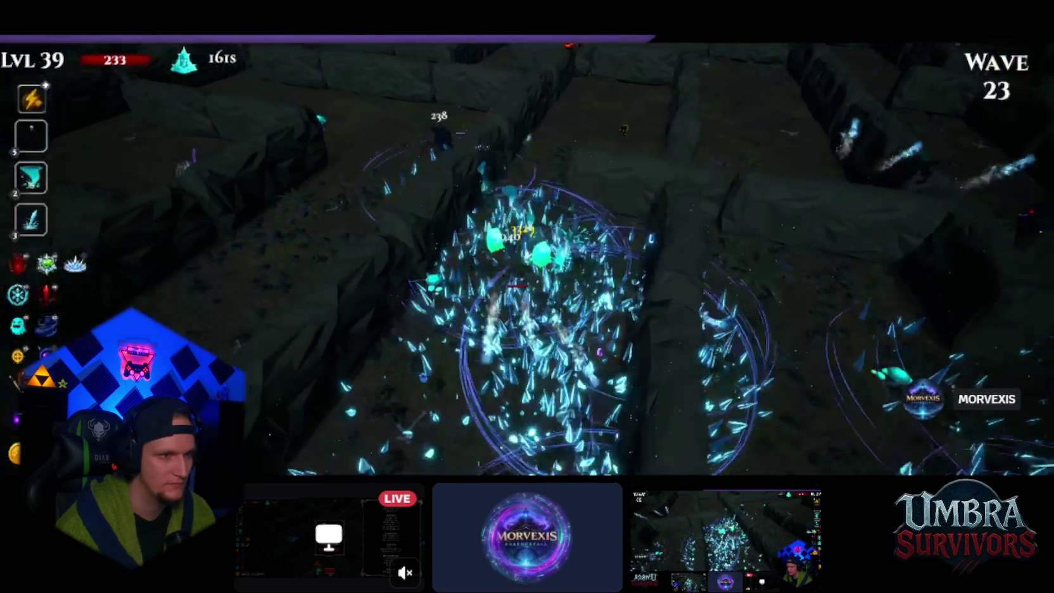
key("w")
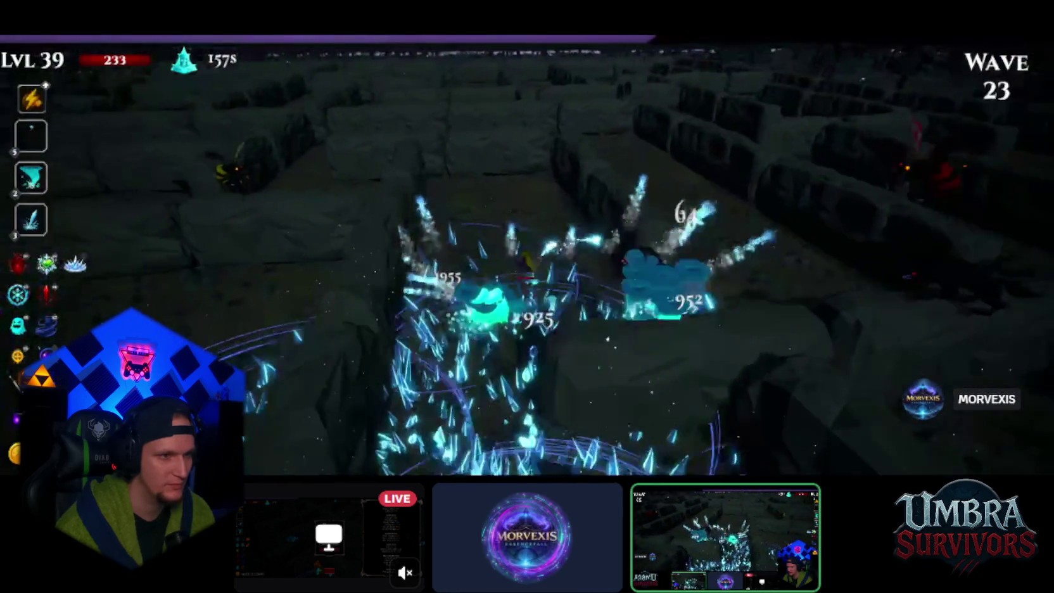
Step: Keep moving through the maze, collect the Blood Crystal reward, and switch to the Unity editor
key("w")
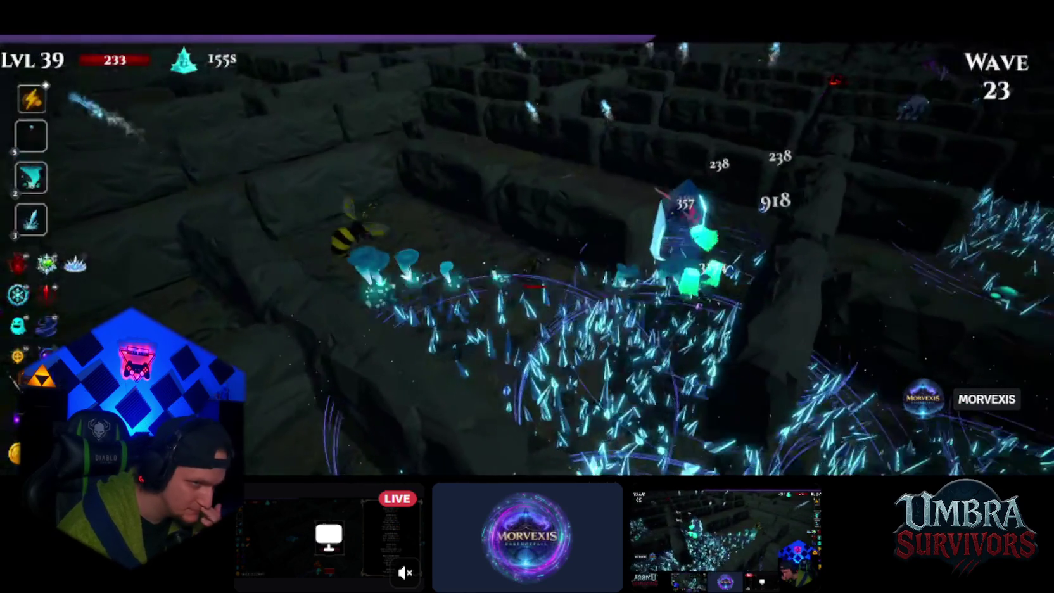
key("d")
key("w")
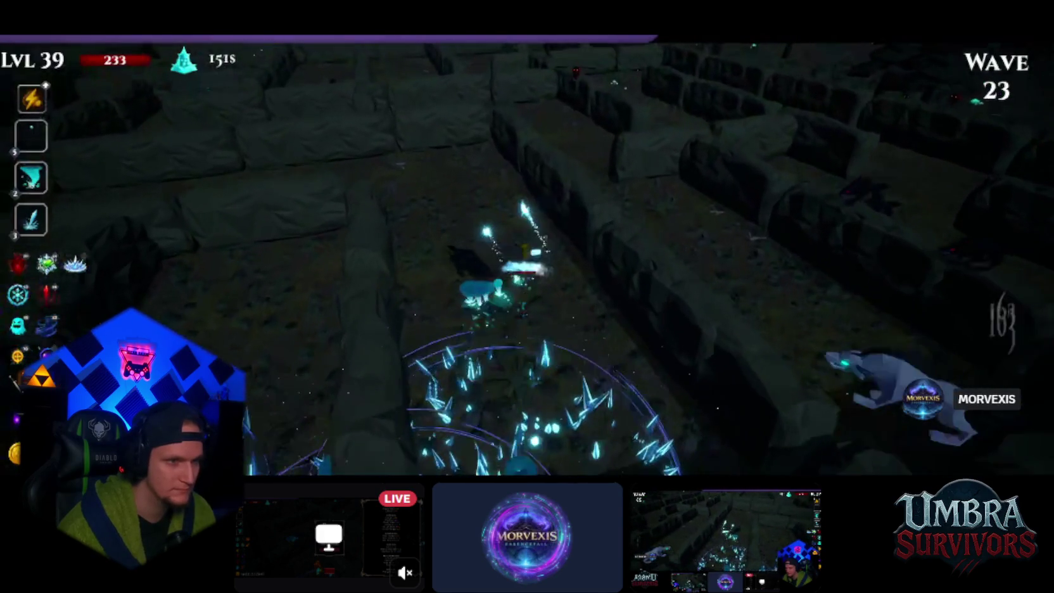
key("w")
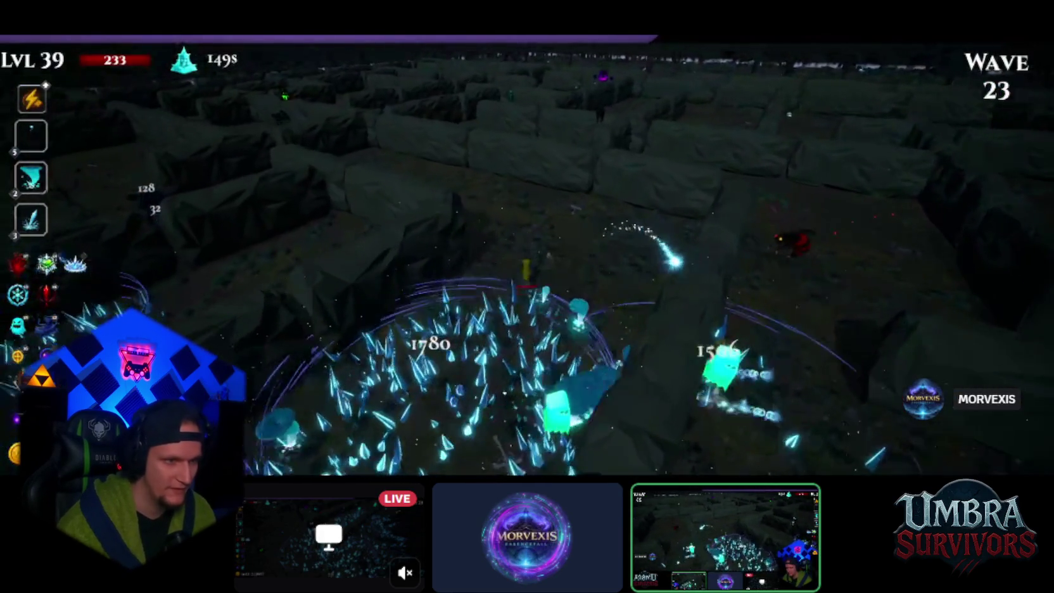
key("d")
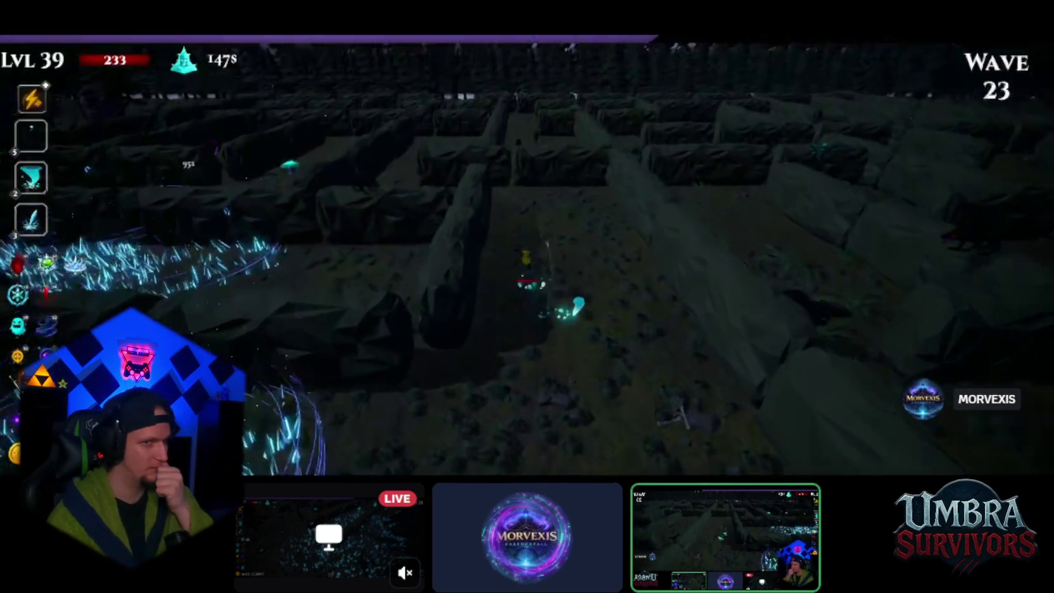
key("d")
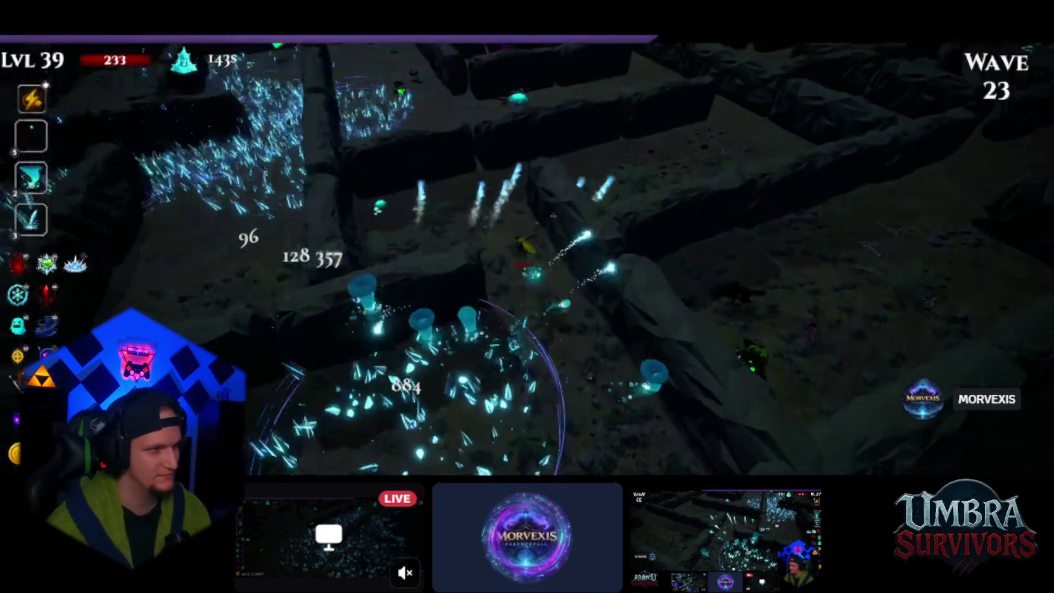
key("a")
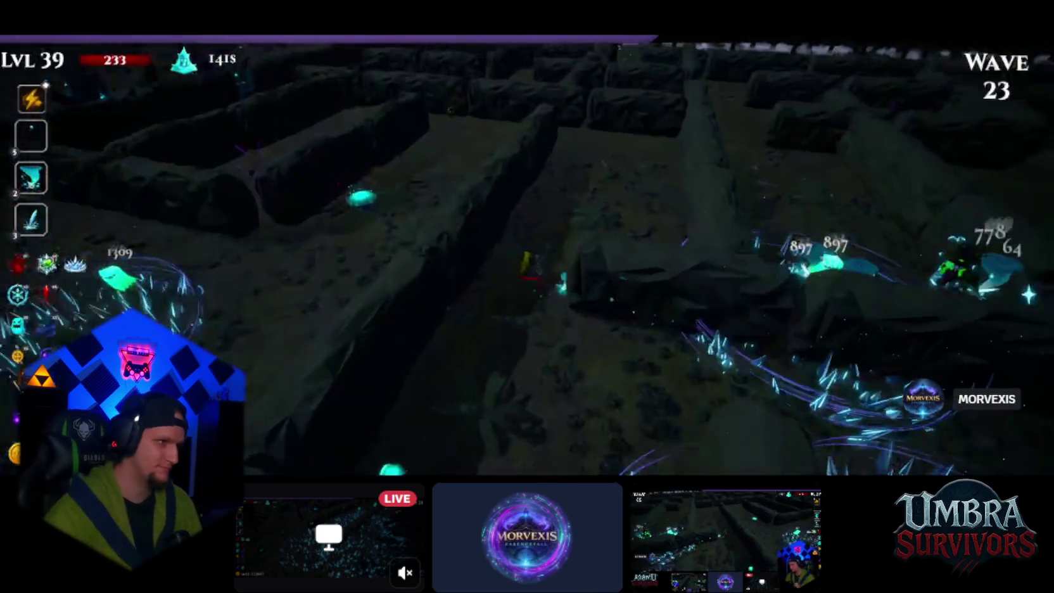
key("a")
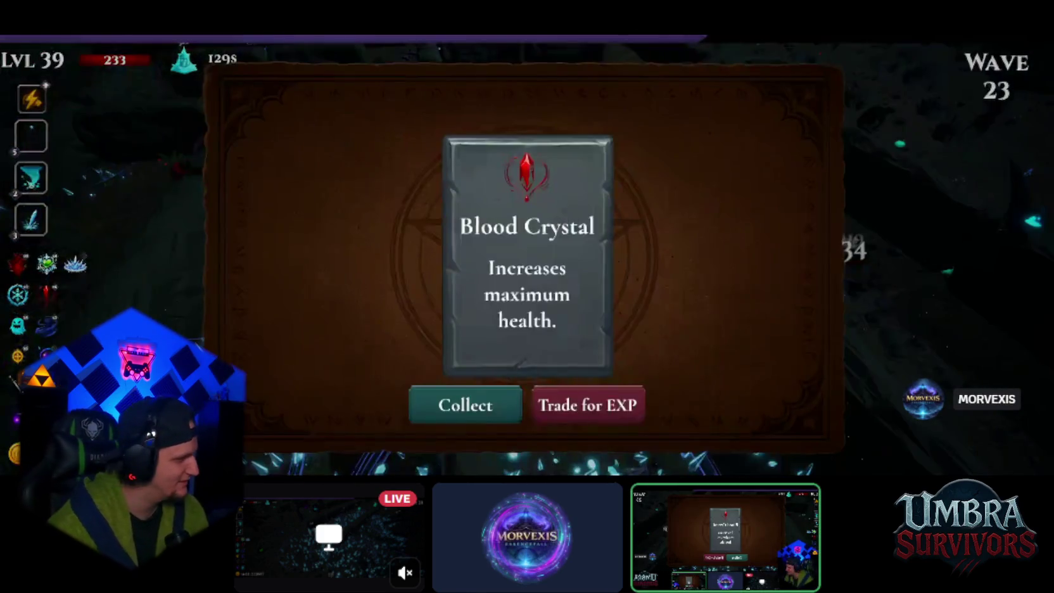
key("Return")
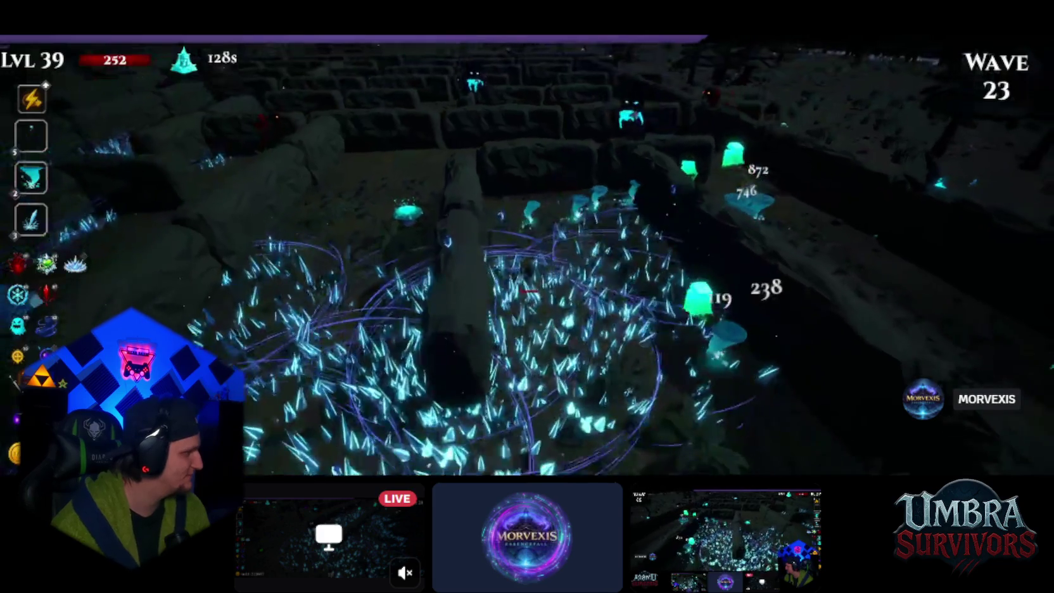
key("Escape")
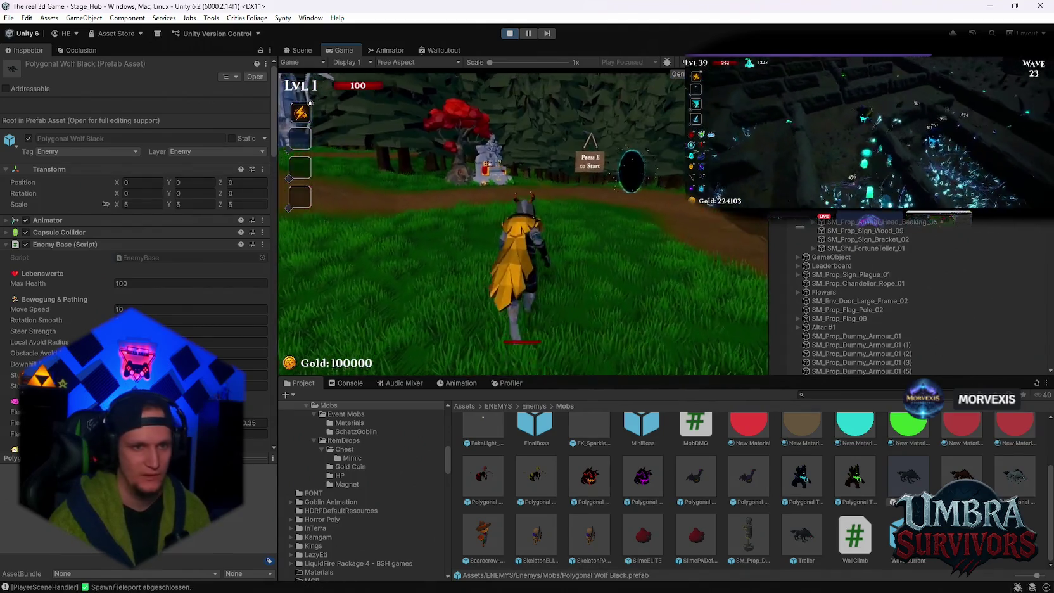
Step: Walk to the hub altar and equip the Infernal Torch from the weapon book
key("w")
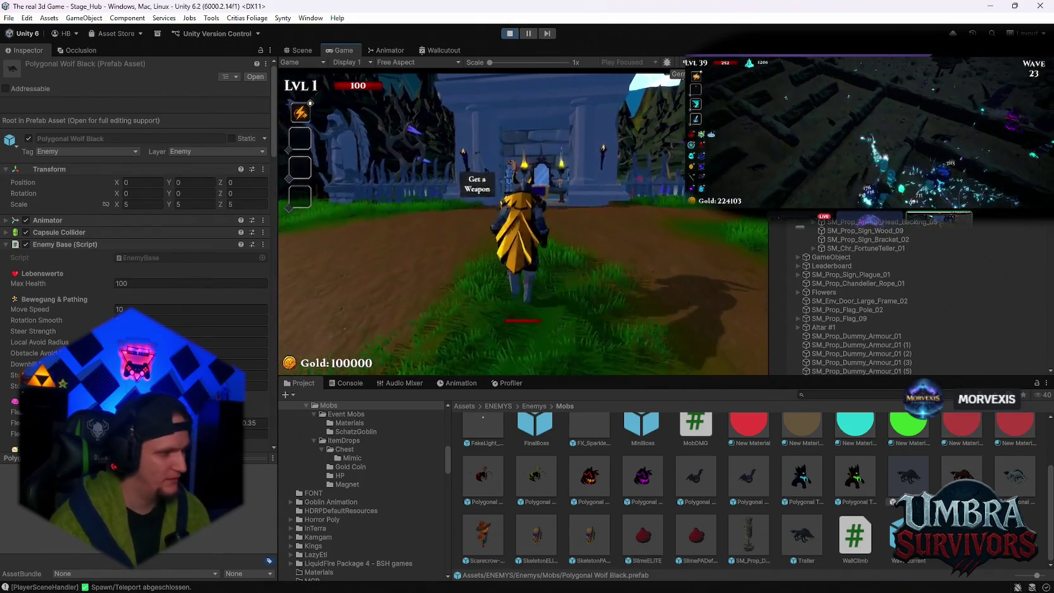
key("w")
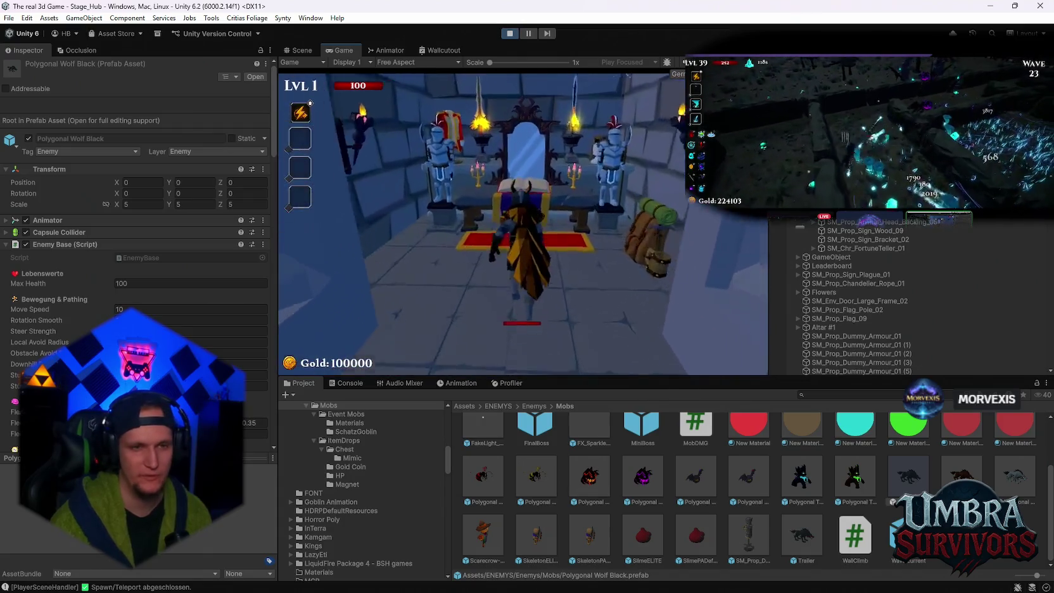
scroll(463, 185, "down", 1)
left_click(384, 257)
key("Escape")
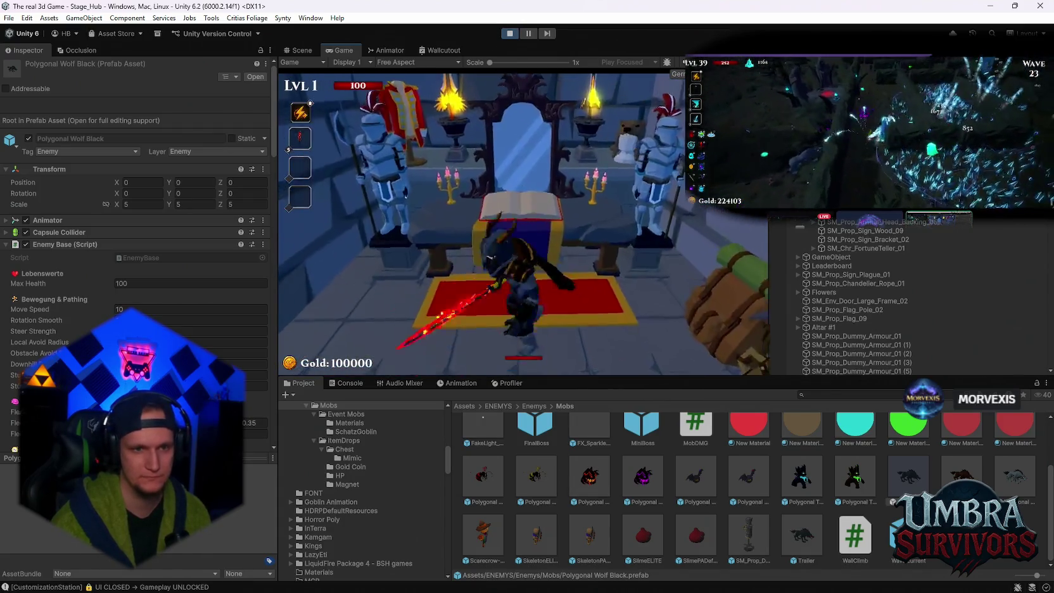
Step: Run from the mausoleum to the start sign and begin the forest stage run
key("w")
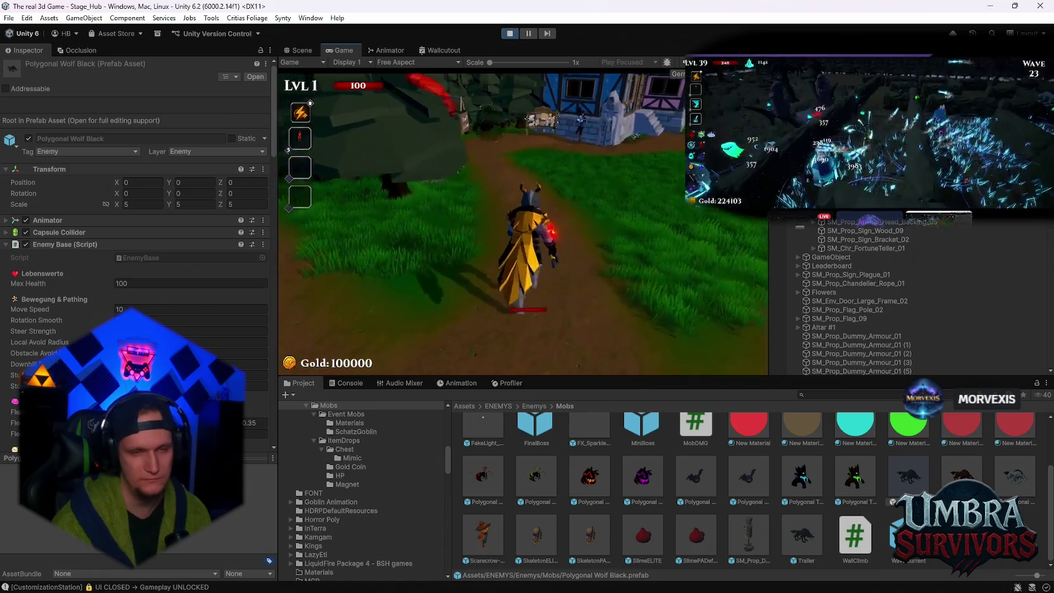
key("w")
key("space")
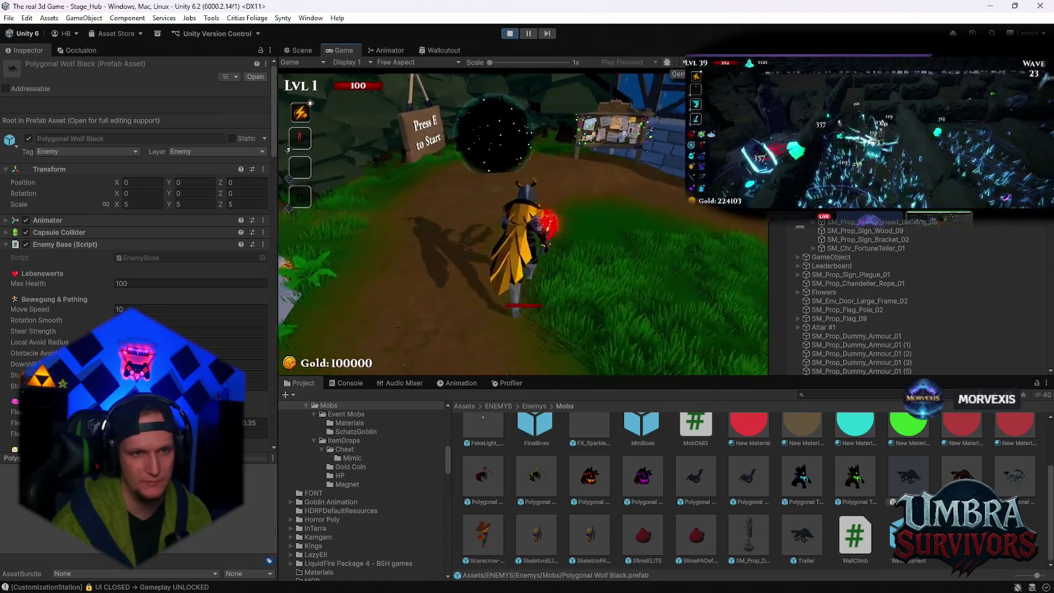
key("e")
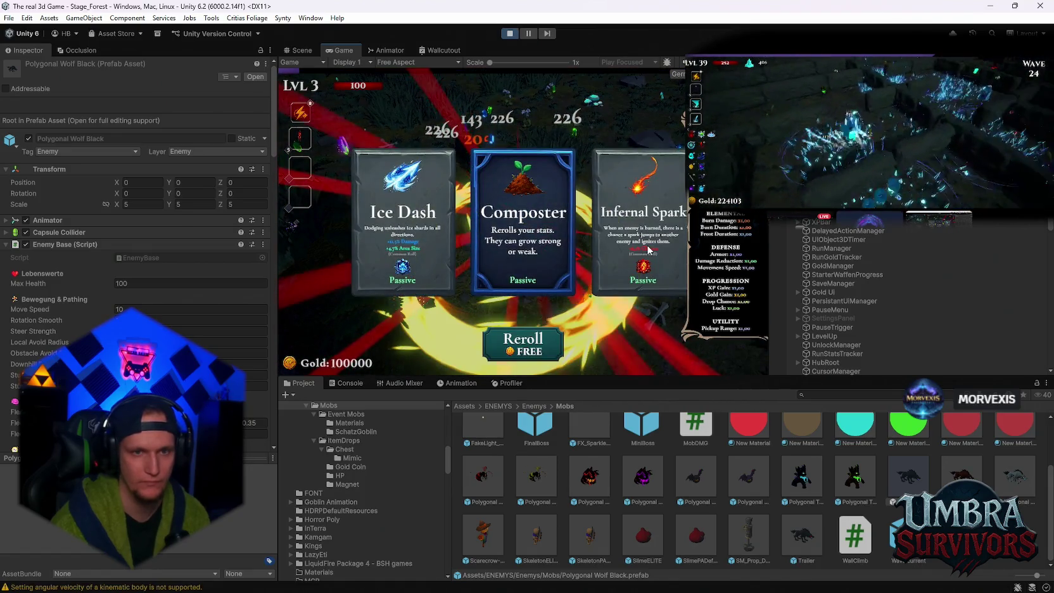
Step: Pick level-up cards: Calcifer fire damage, Ice Blade, Frozen Heart and Spectral Ice
key("Return")
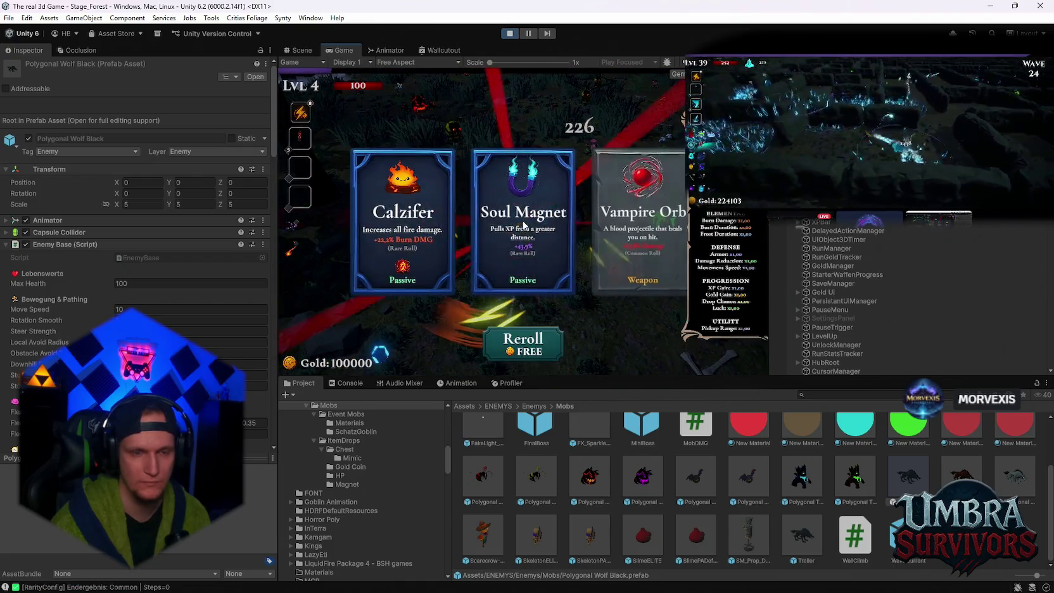
key("Return")
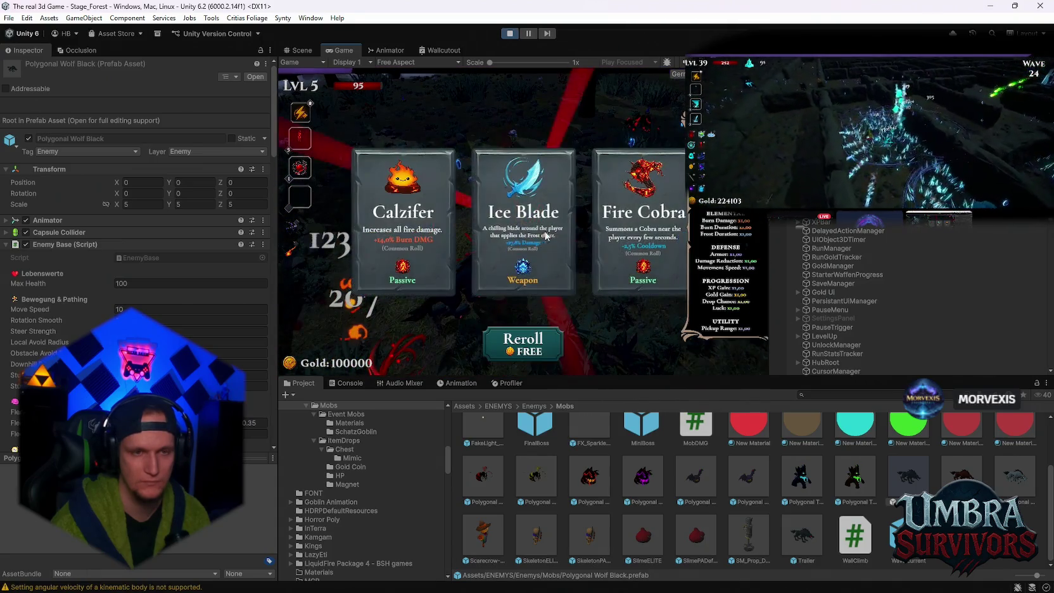
left_click(547, 235)
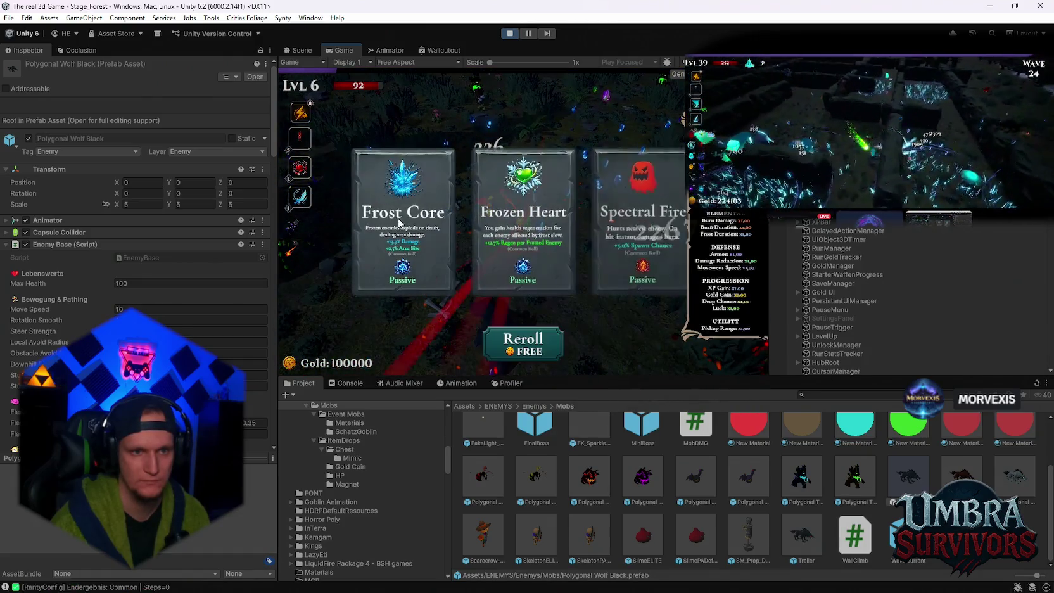
left_click(530, 241)
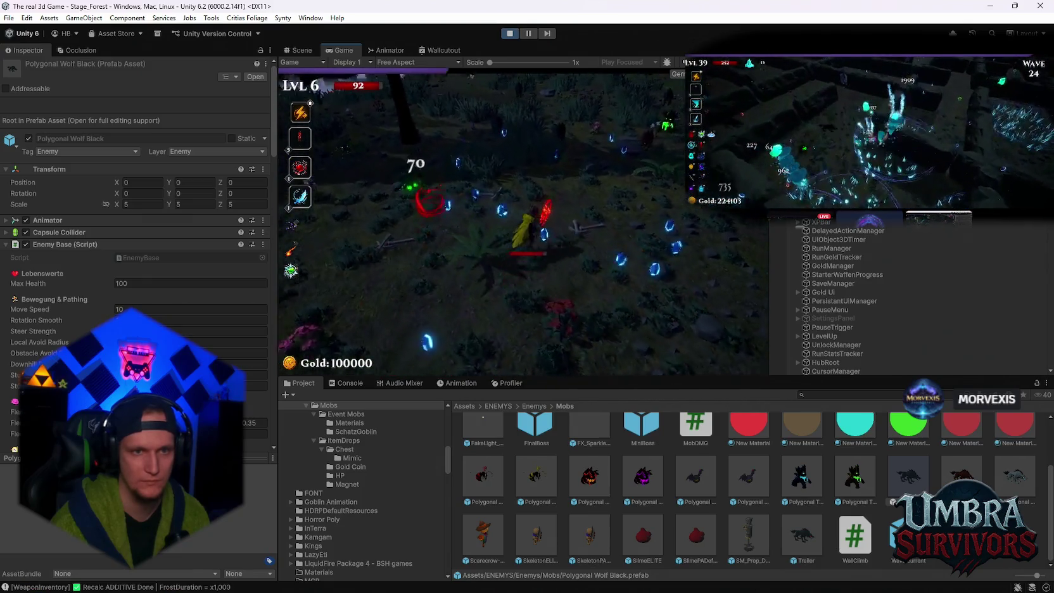
left_click(524, 225)
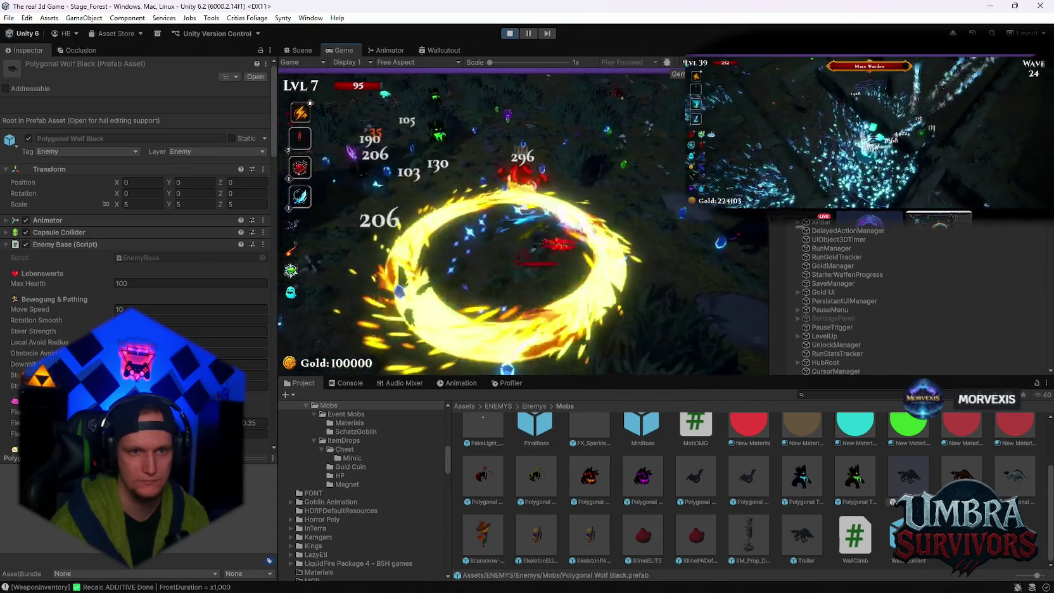
Step: Take one more level-up card, pause the game, and exit play mode
left_click(535, 228)
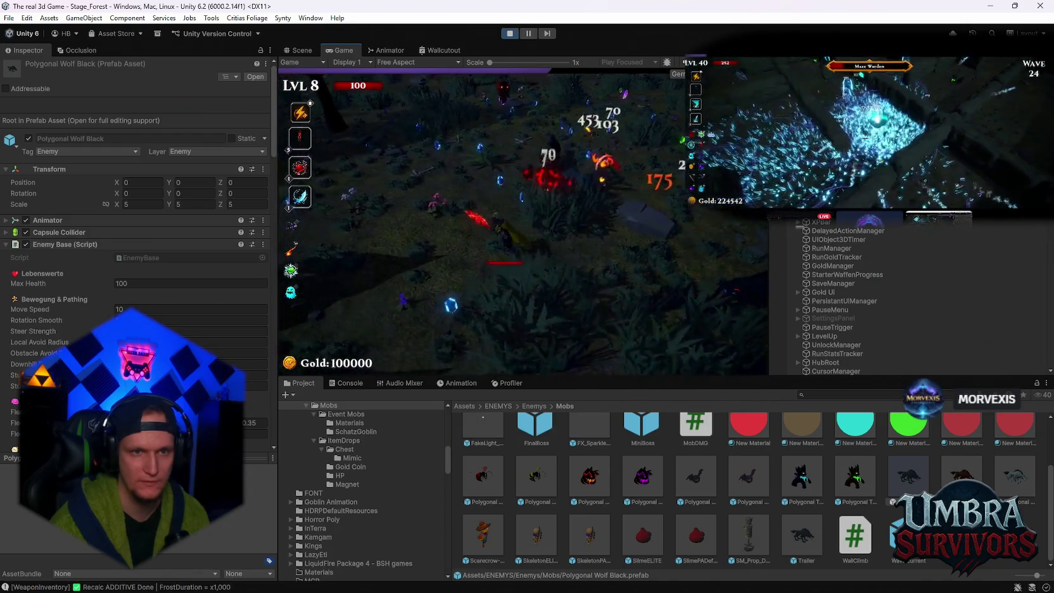
key("Escape")
left_click(510, 34)
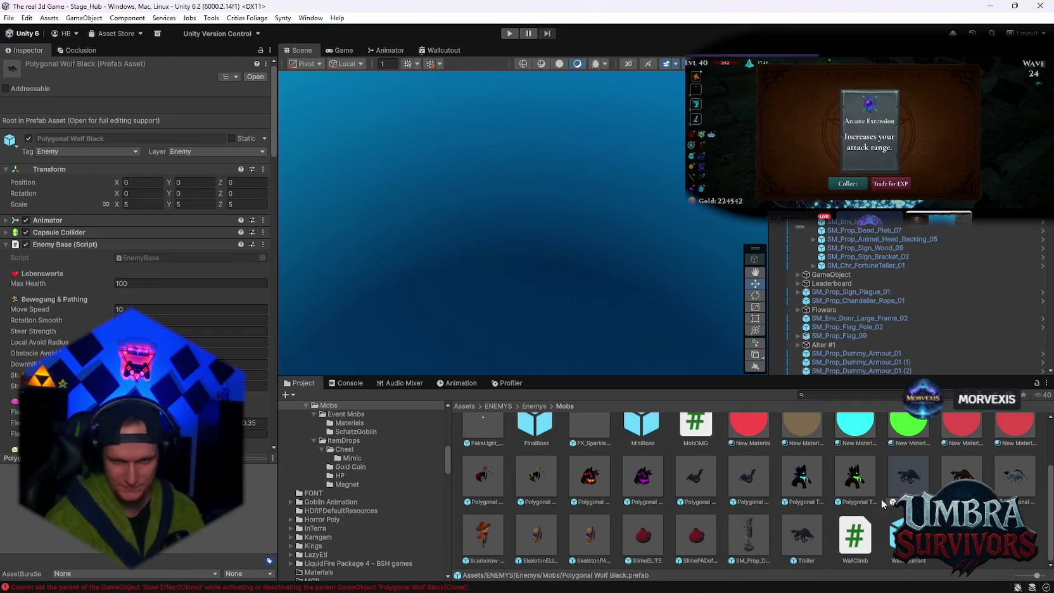
Step: Set the wolf prefab's Death Flight Spin Min to 1 and Spin Max to 3
scroll(833, 533, "up", 3)
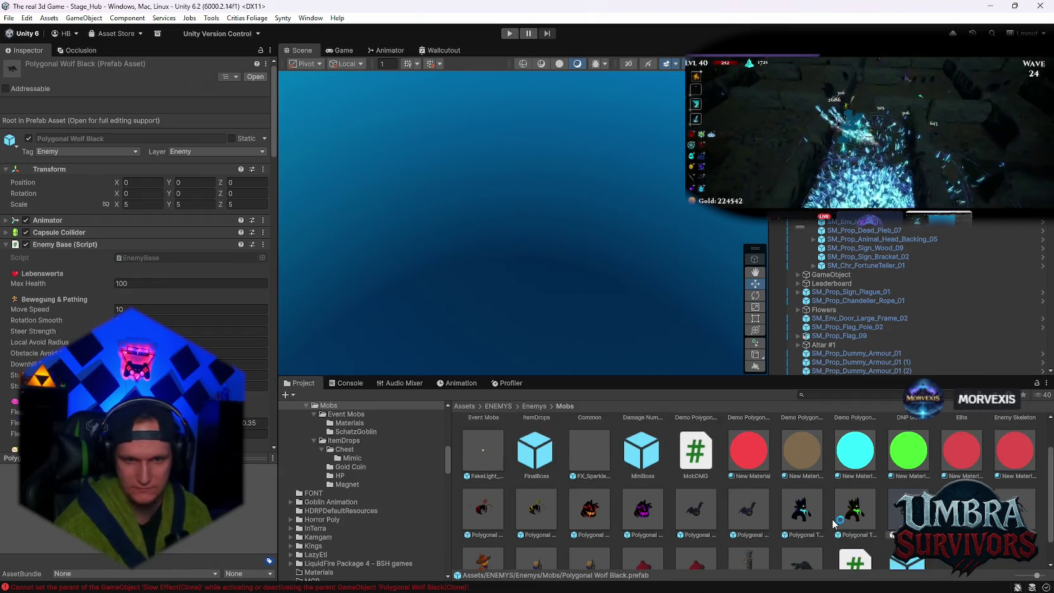
scroll(833, 533, "down", 3)
scroll(170, 298, "down", 2)
scroll(170, 298, "down", 15)
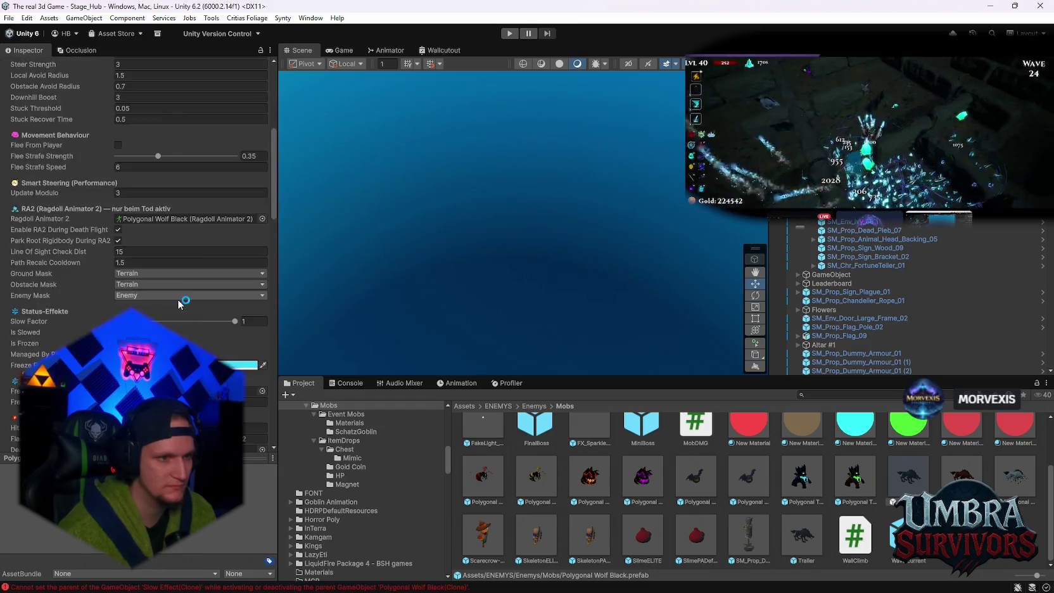
scroll(176, 327, "up", 1)
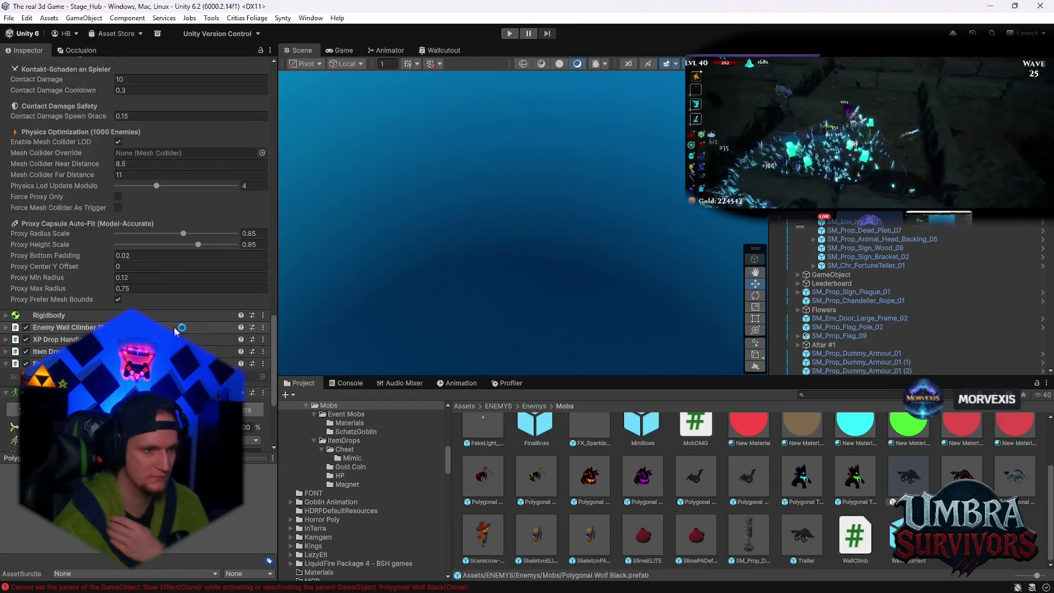
scroll(129, 233, "up", 4)
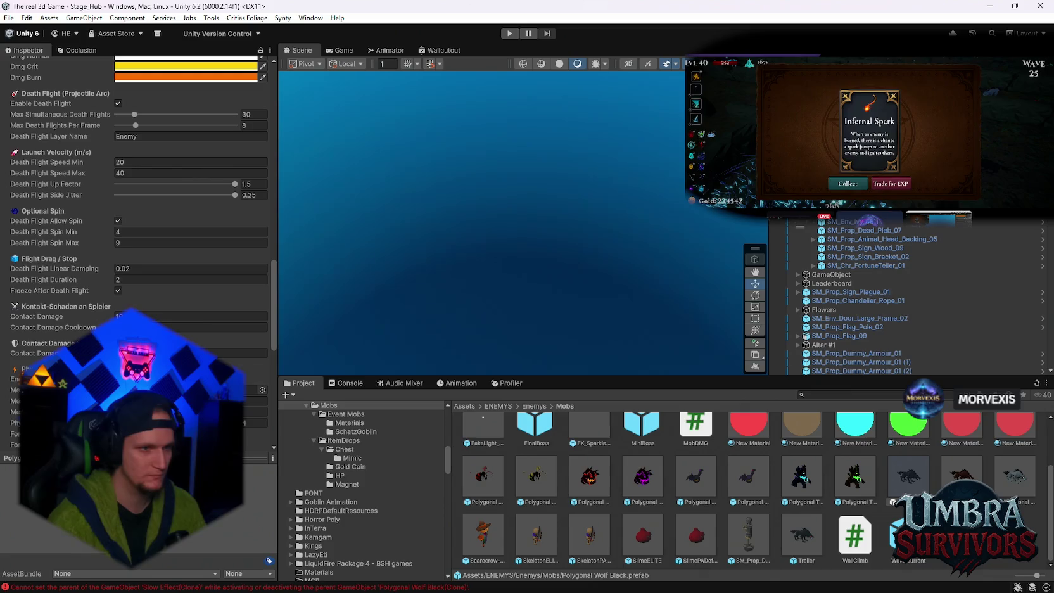
left_click(130, 232)
type("1")
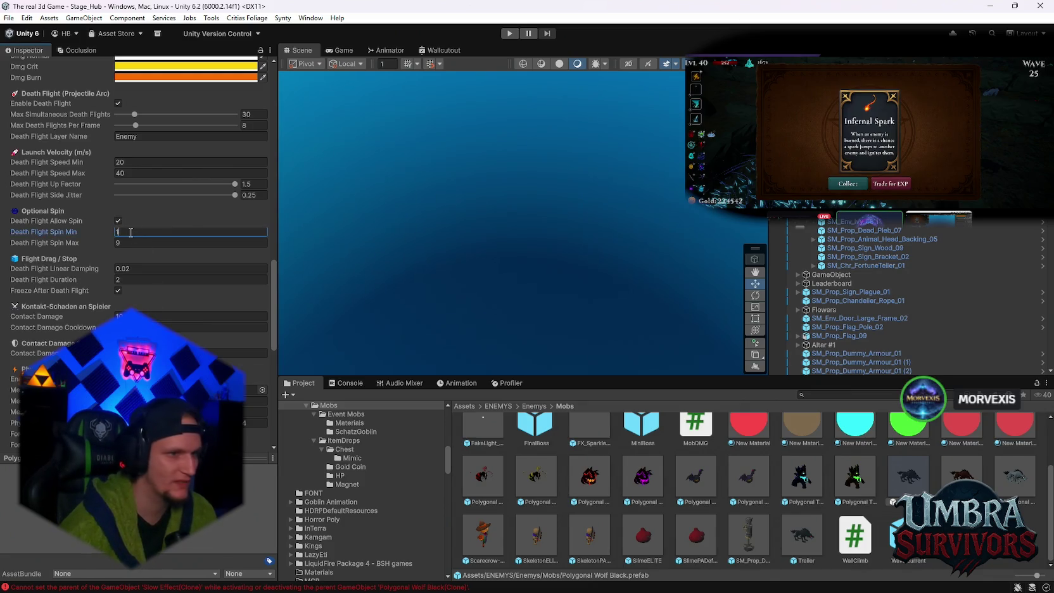
left_click(141, 240)
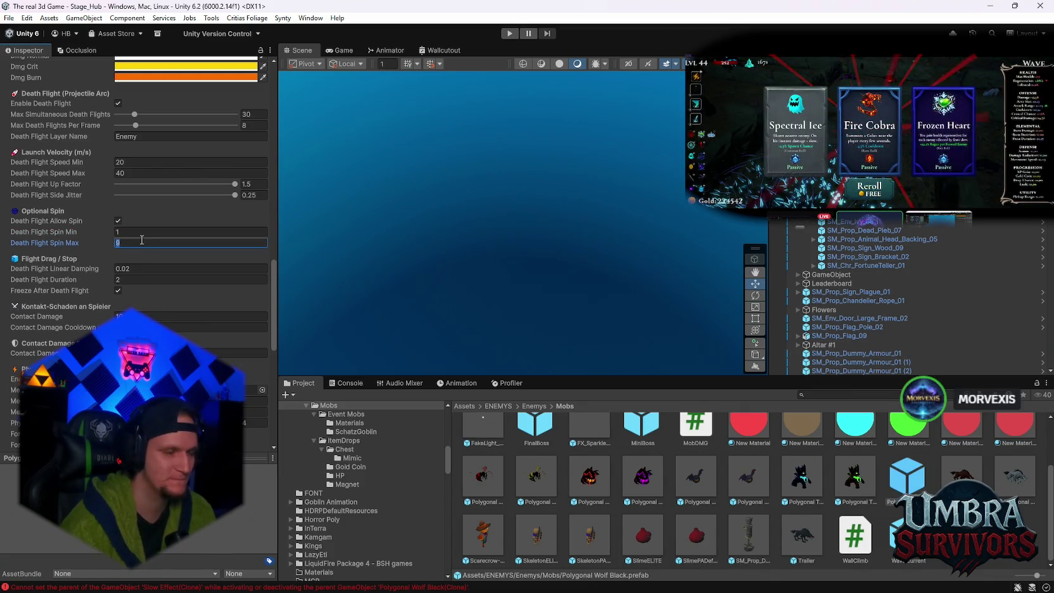
type("3")
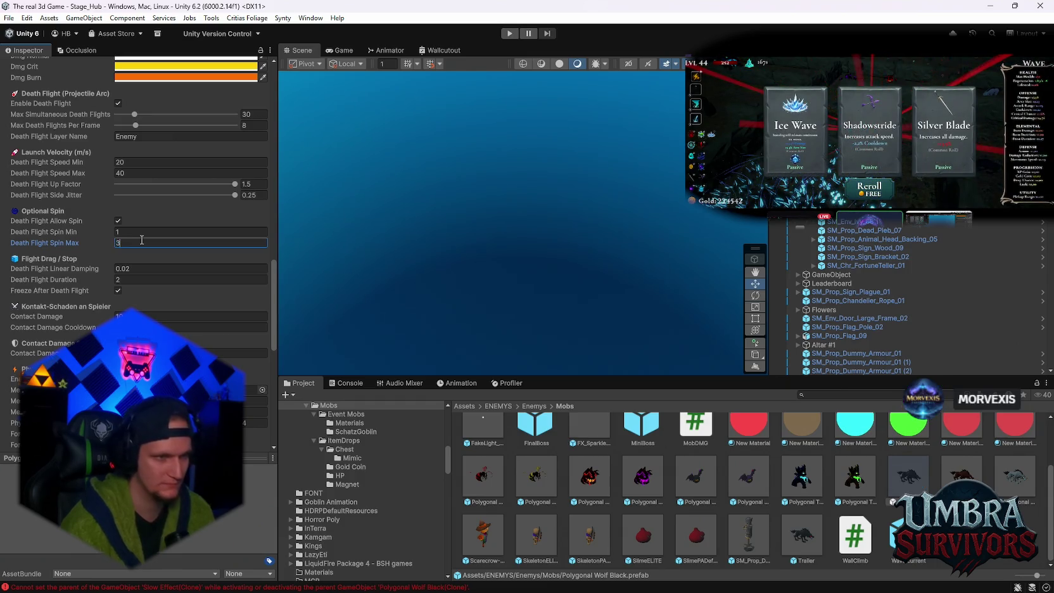
Step: Set Death Flight Speed Min to 40 and Speed Max to 100
scroll(153, 270, "up", 10)
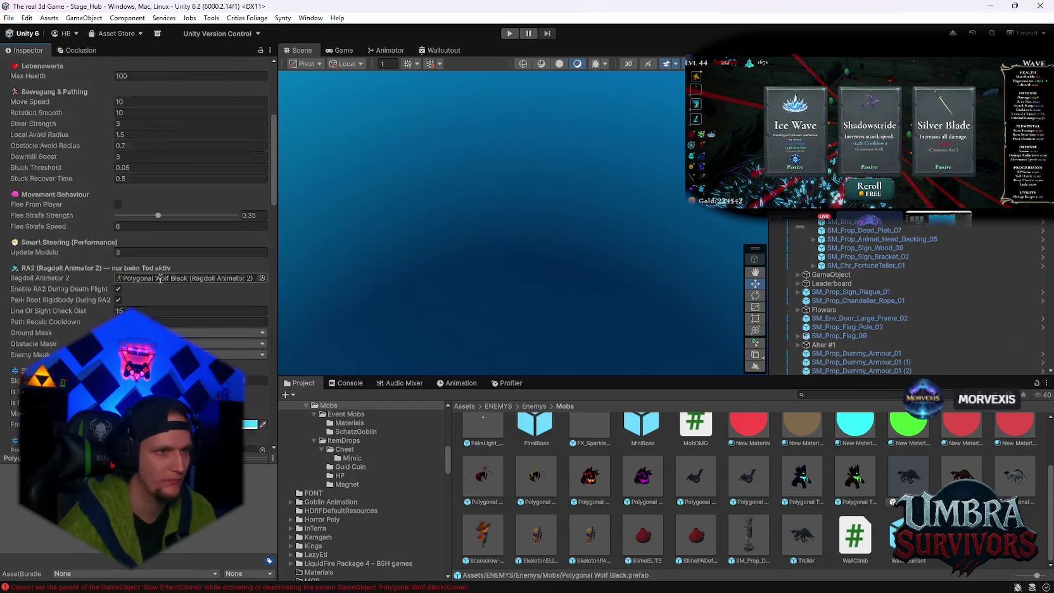
scroll(160, 279, "up", 5)
scroll(101, 191, "down", 8)
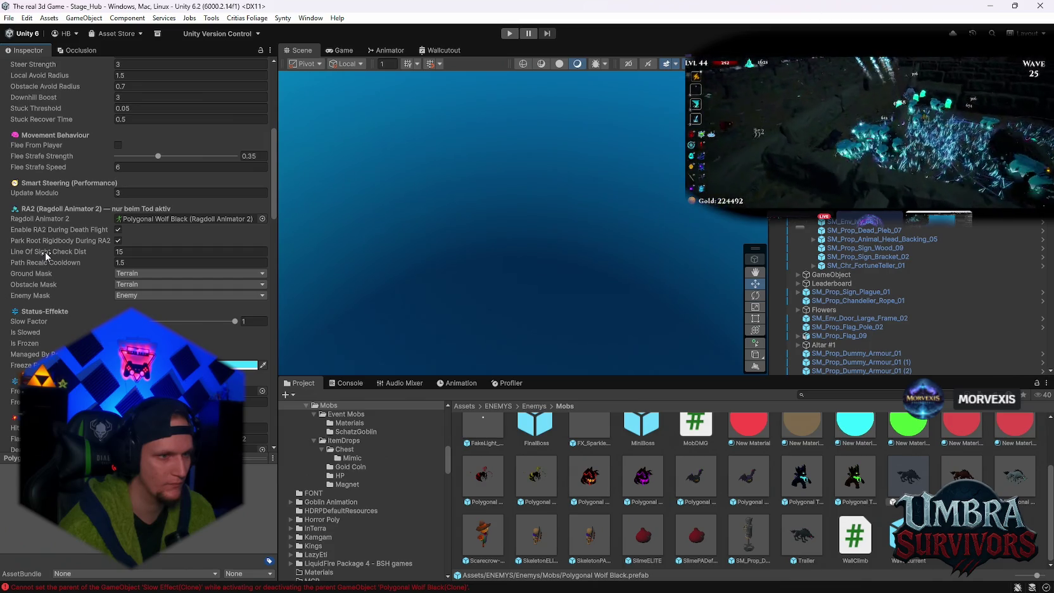
scroll(88, 331, "down", 2)
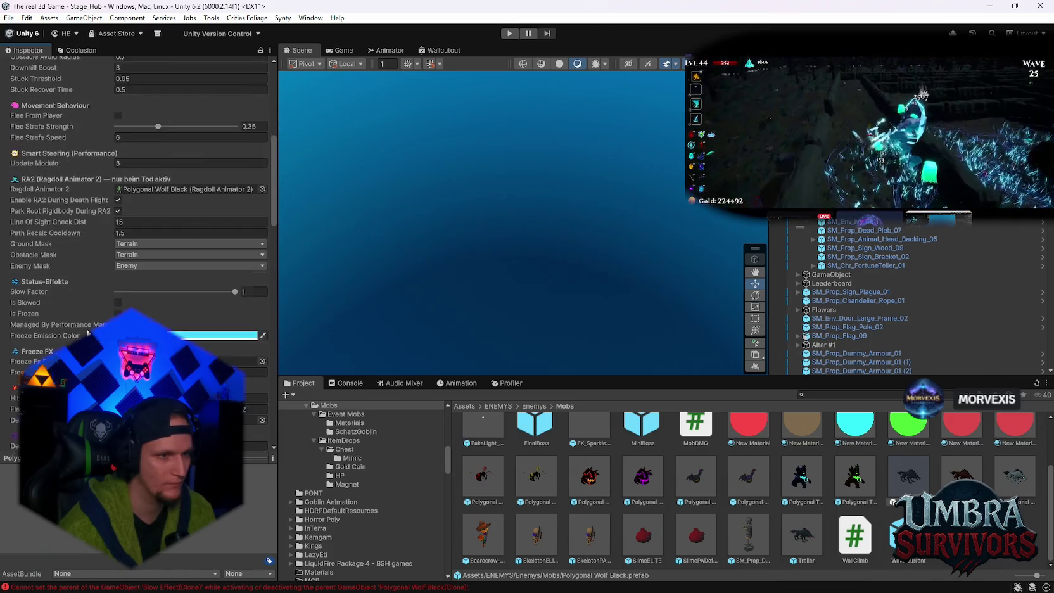
scroll(87, 331, "down", 5)
scroll(87, 331, "down", 20)
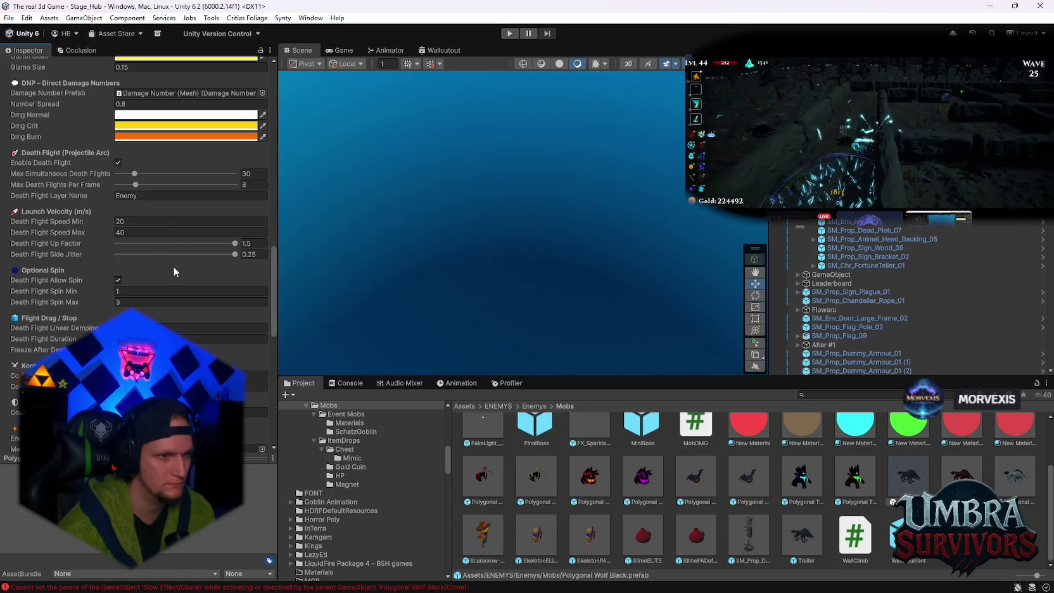
left_click(179, 221)
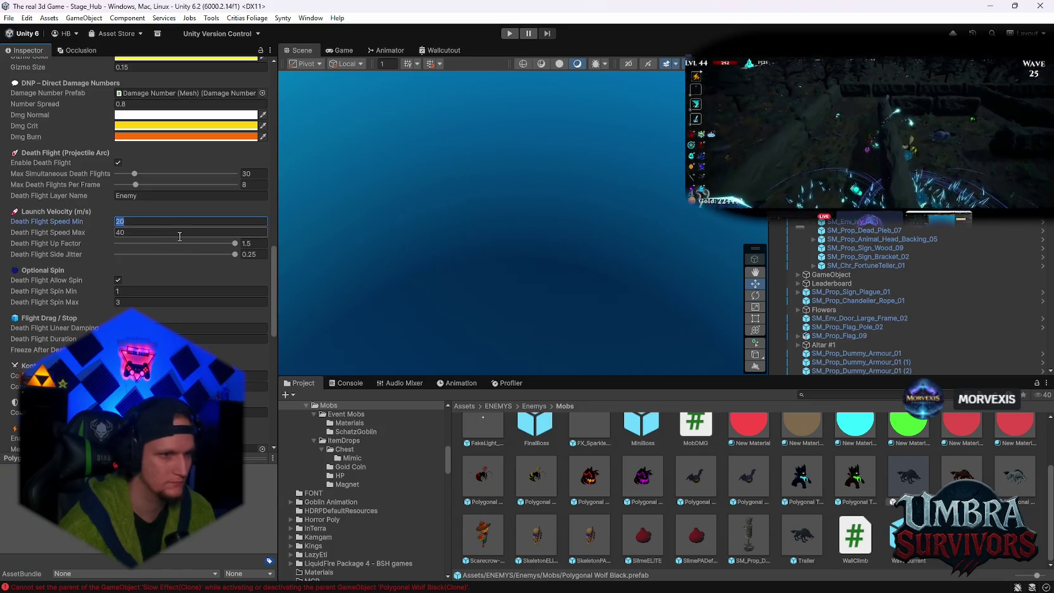
type("40")
key("Tab")
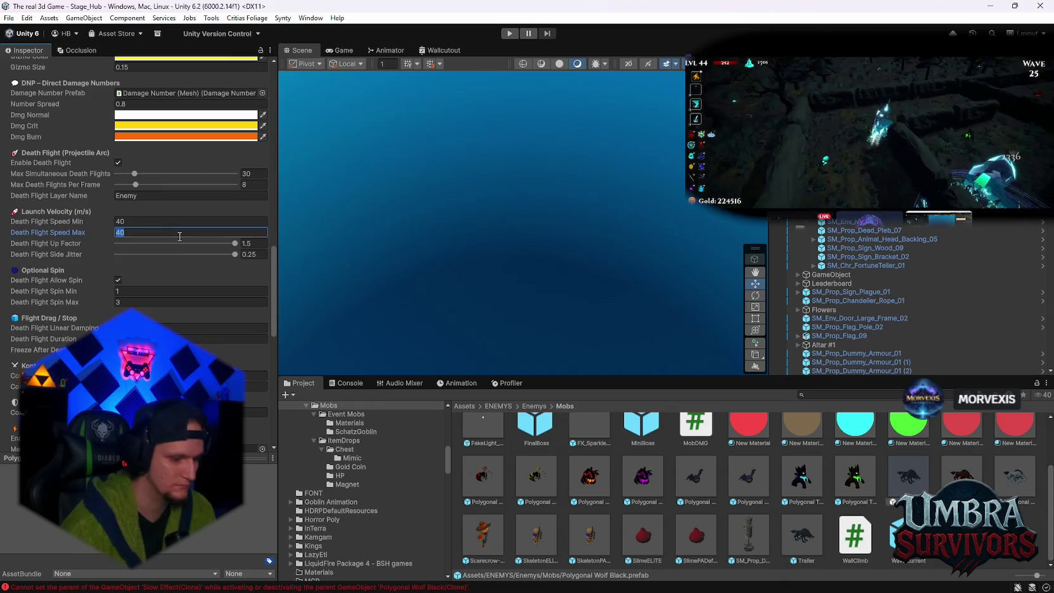
type("100")
key("Return")
Step: Check the Linear Damping tooltip and snip an image of the Flight Drag / Stop settings
scroll(171, 259, "down", 1)
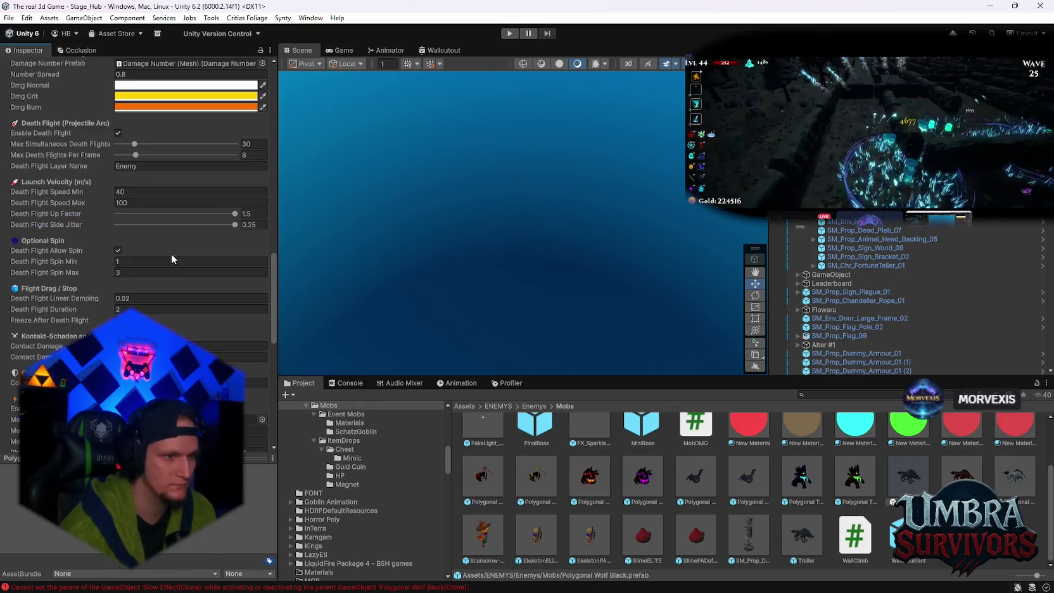
mouse_move(72, 301)
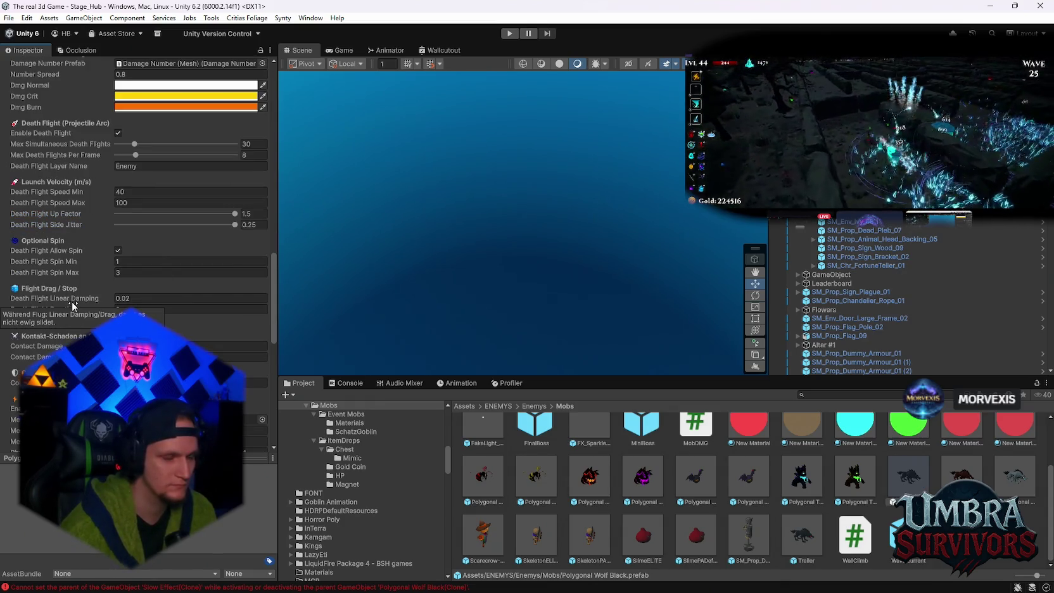
left_click(133, 309)
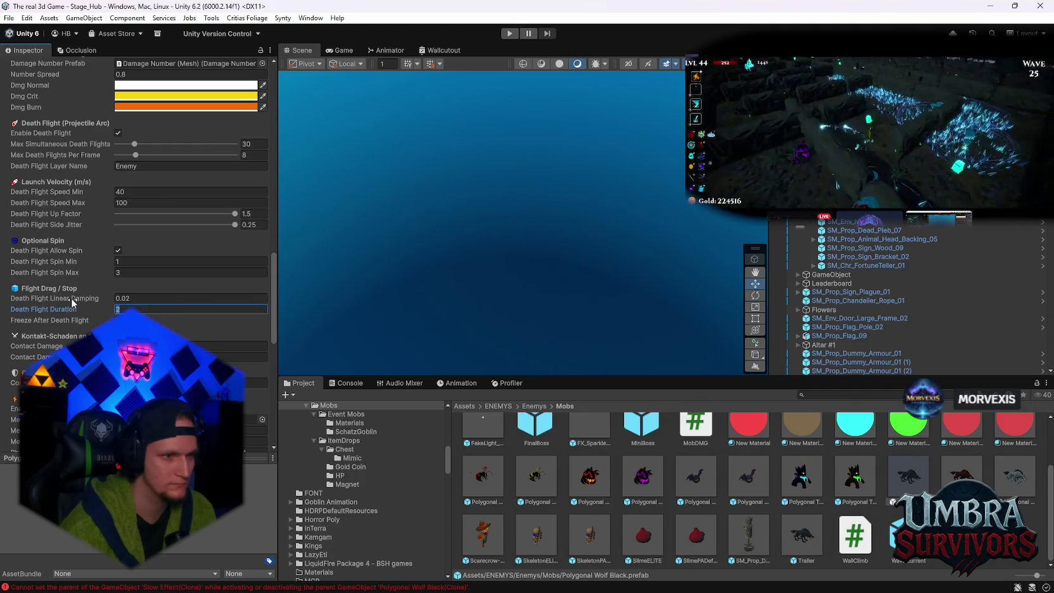
mouse_move(71, 298)
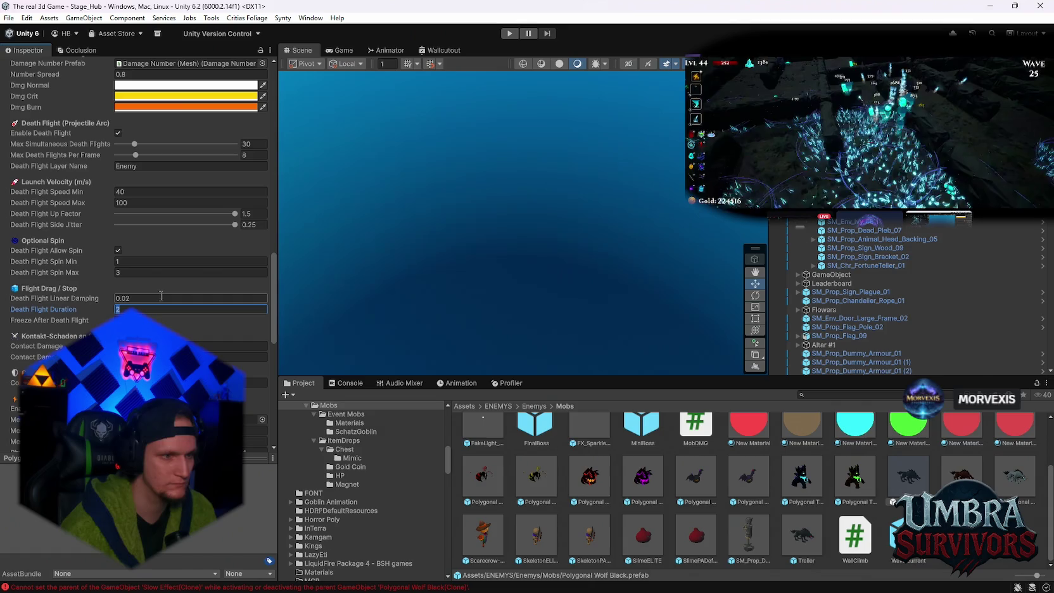
left_click(60, 299)
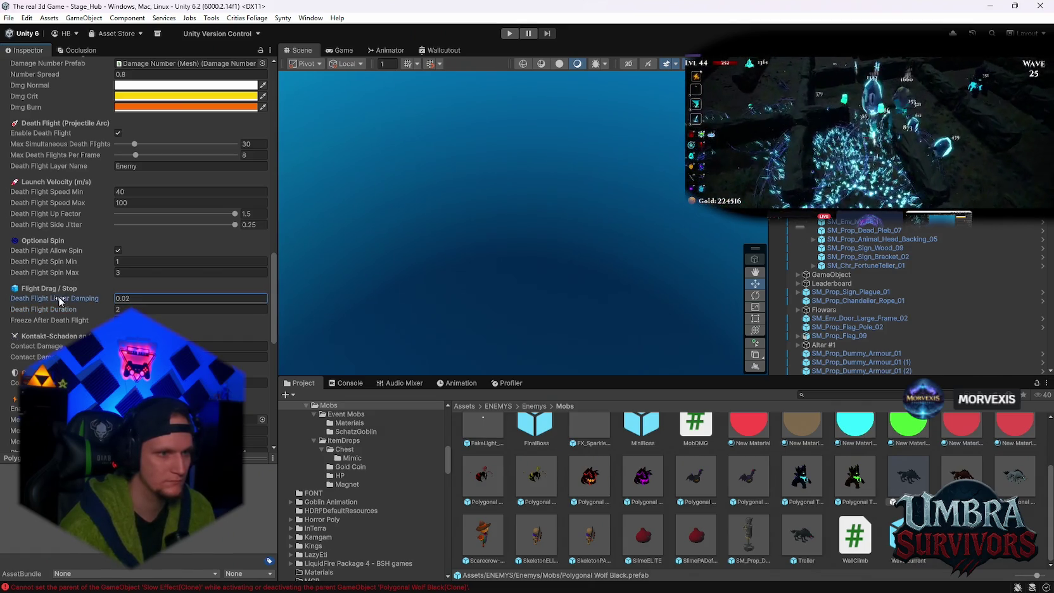
key("super+shift+s")
mouse_move(5, 280)
left_mouse_down()
mouse_move(207, 335)
mouse_move(270, 338)
left_mouse_up()
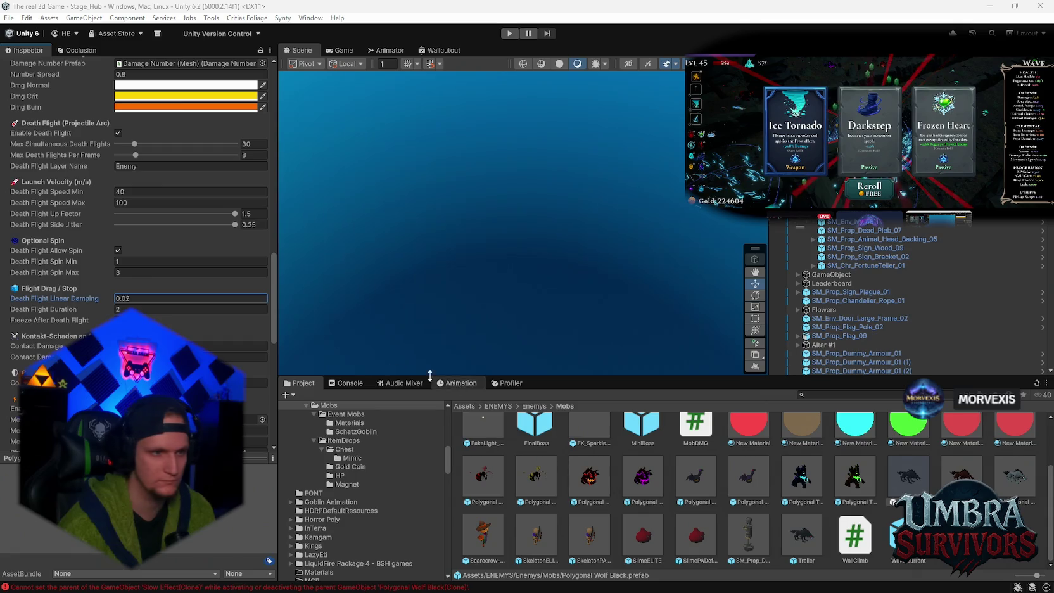
Step: Change Death Flight Linear Damping to 0.005, then to 0, and restart play mode
left_click(140, 298)
type("0.0")
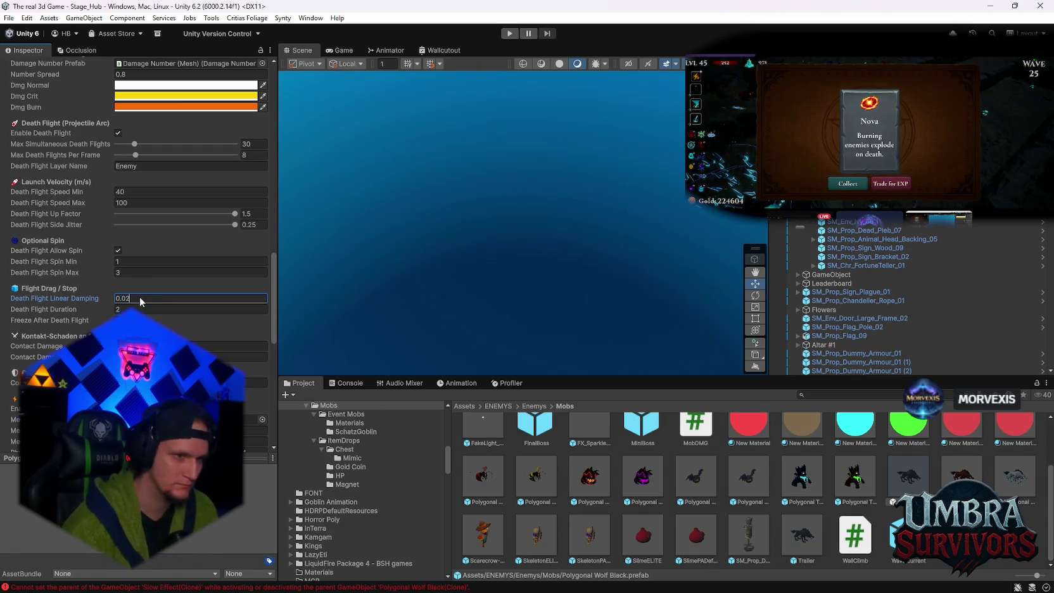
type("05")
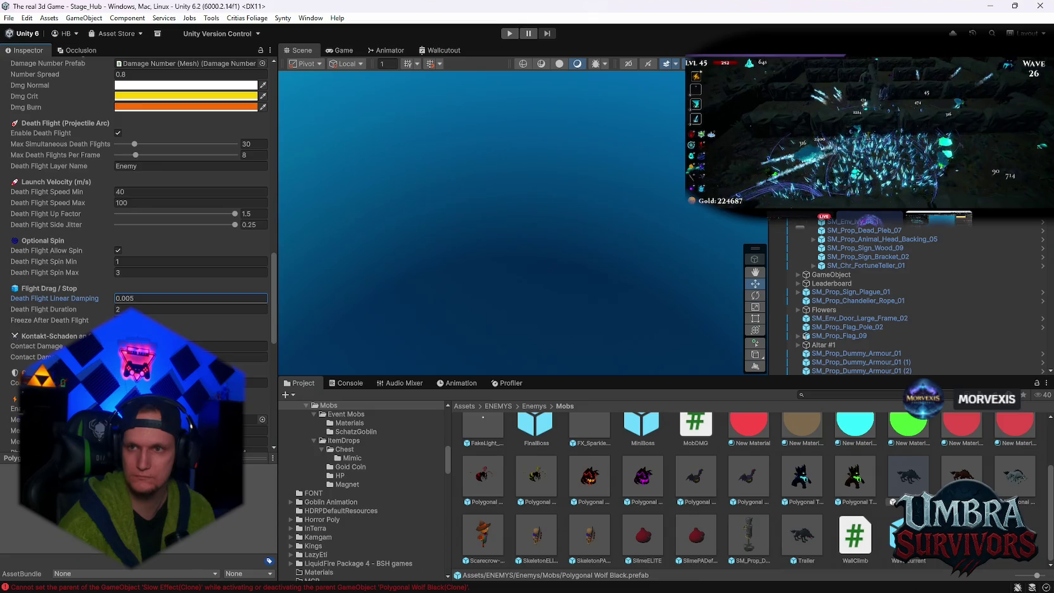
left_click(117, 319)
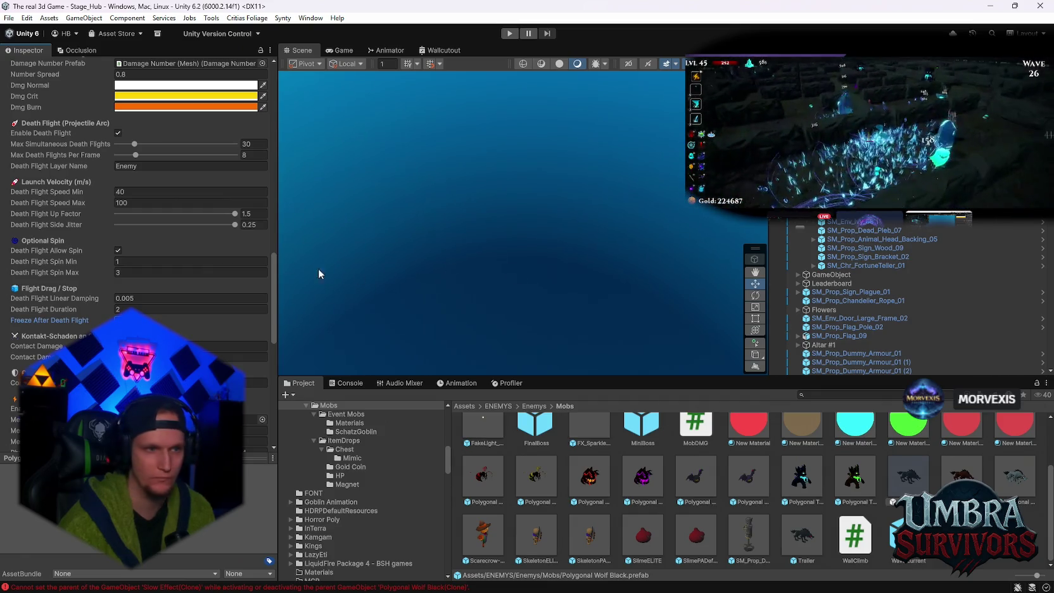
left_click(146, 298)
type("0")
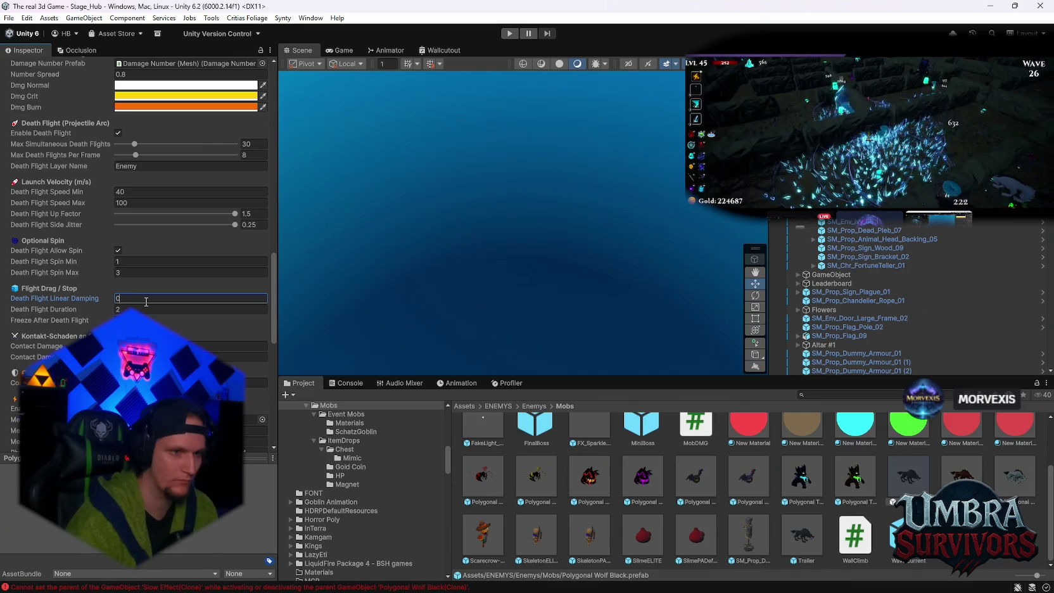
left_click(511, 32)
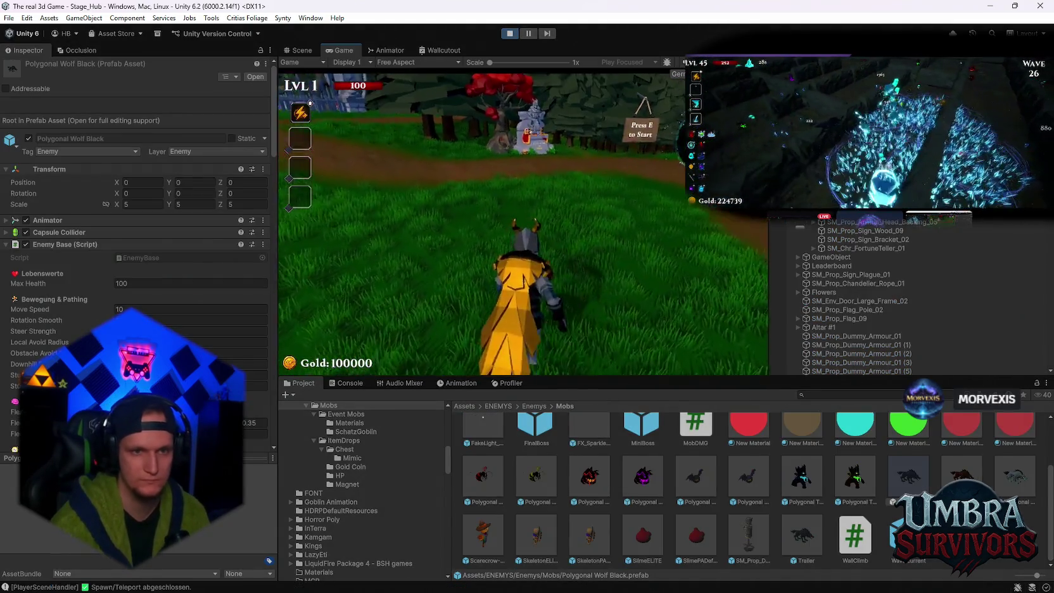
Step: Walk the hero to the weapon room's altar book and view the Infernal Torch entry
key("a")
key("w")
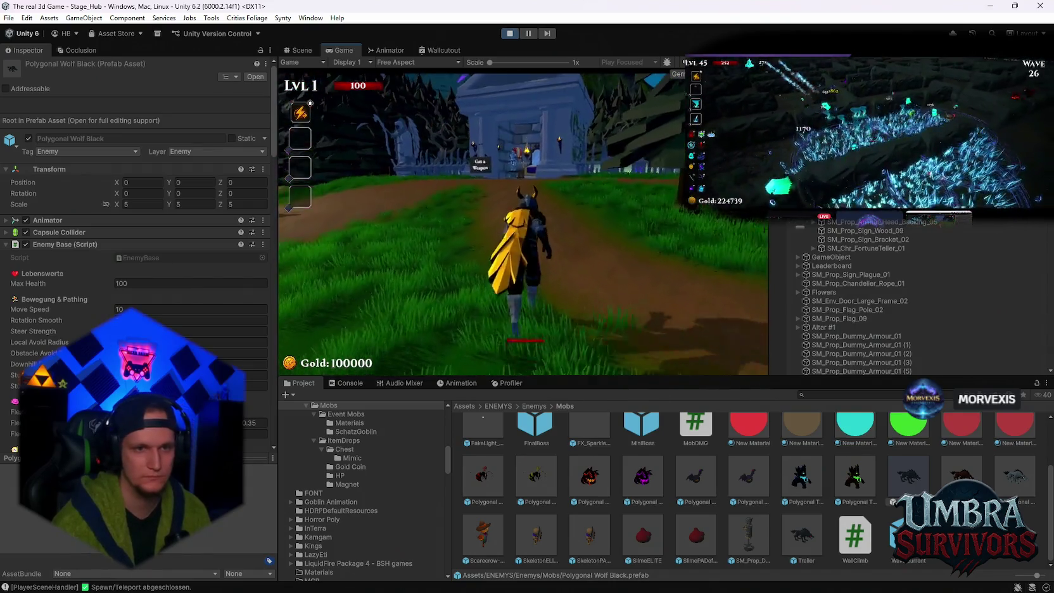
key("w")
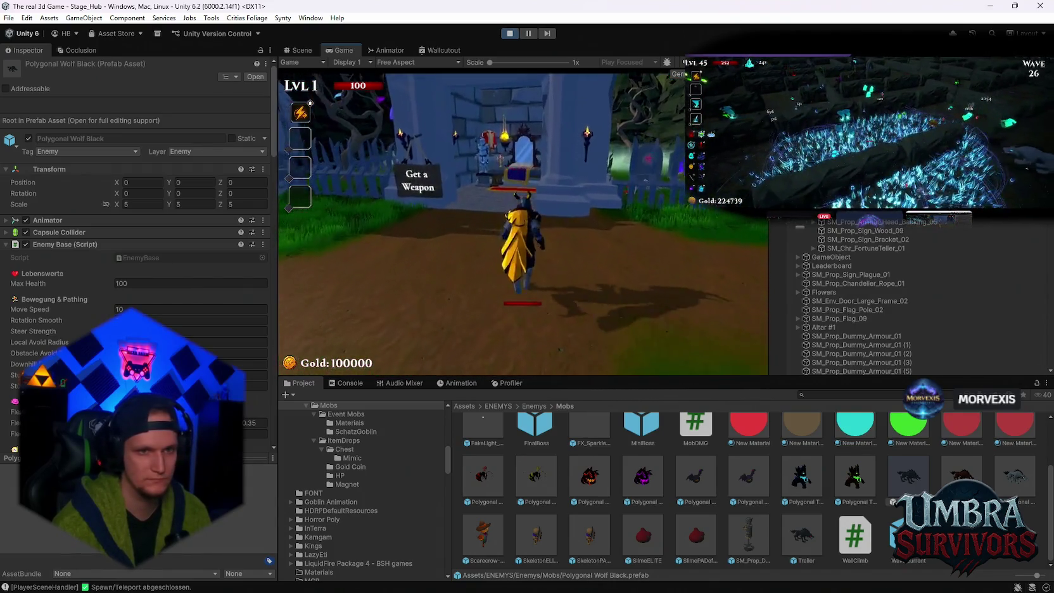
key("w")
key("e")
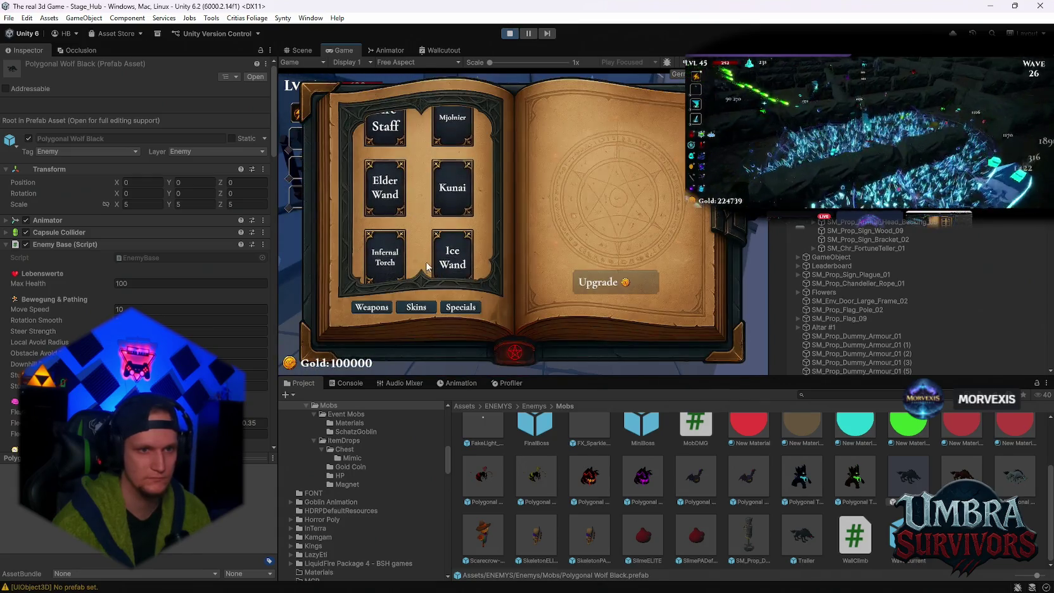
left_click(385, 257)
key("Escape")
Step: Run back to the portal, enter Stage 1 in the forest and continue past the intro
key("w")
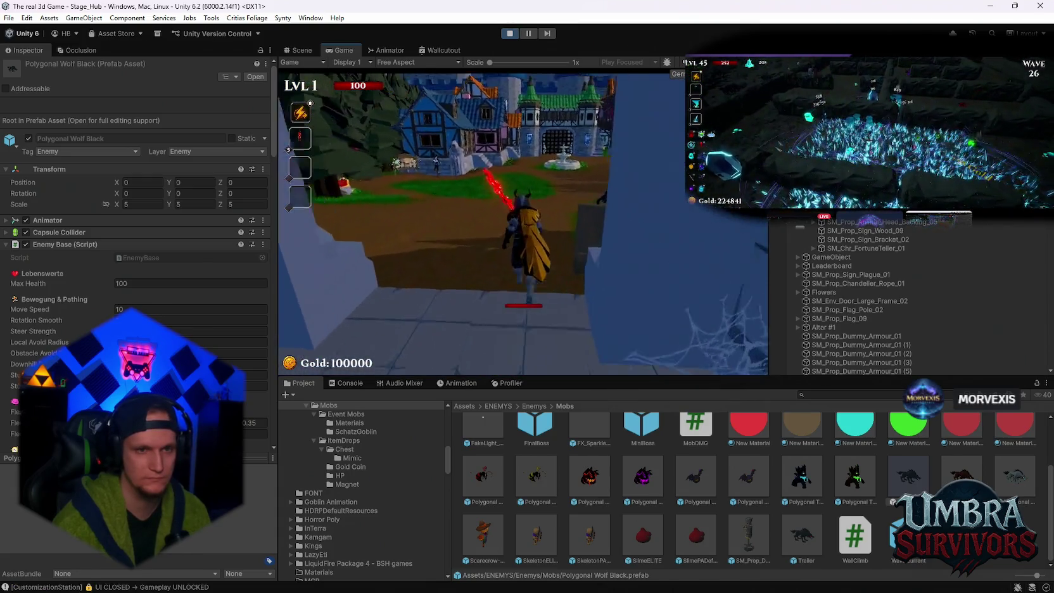
key("w")
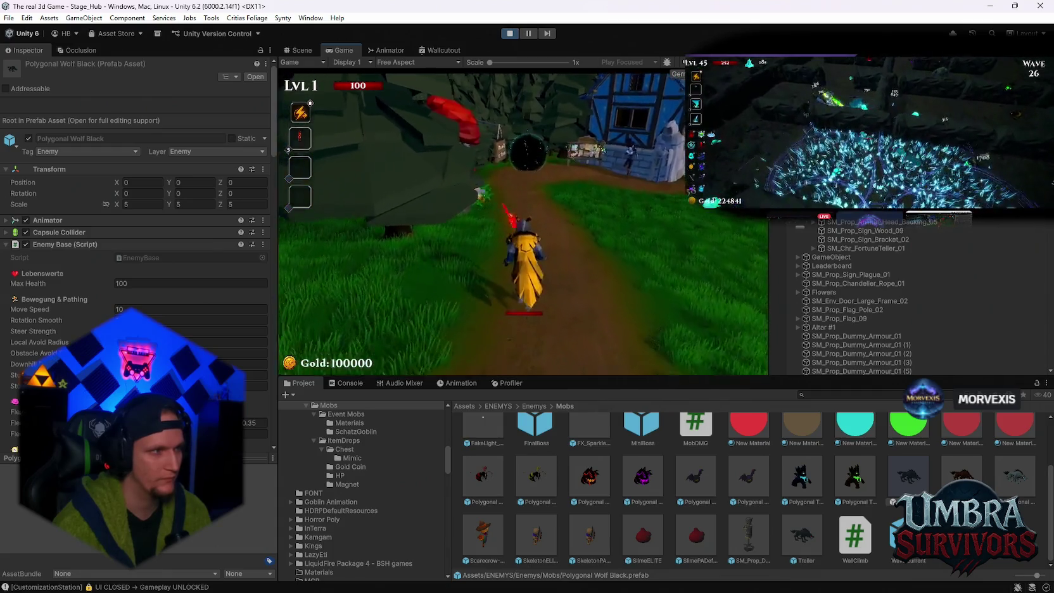
key("w")
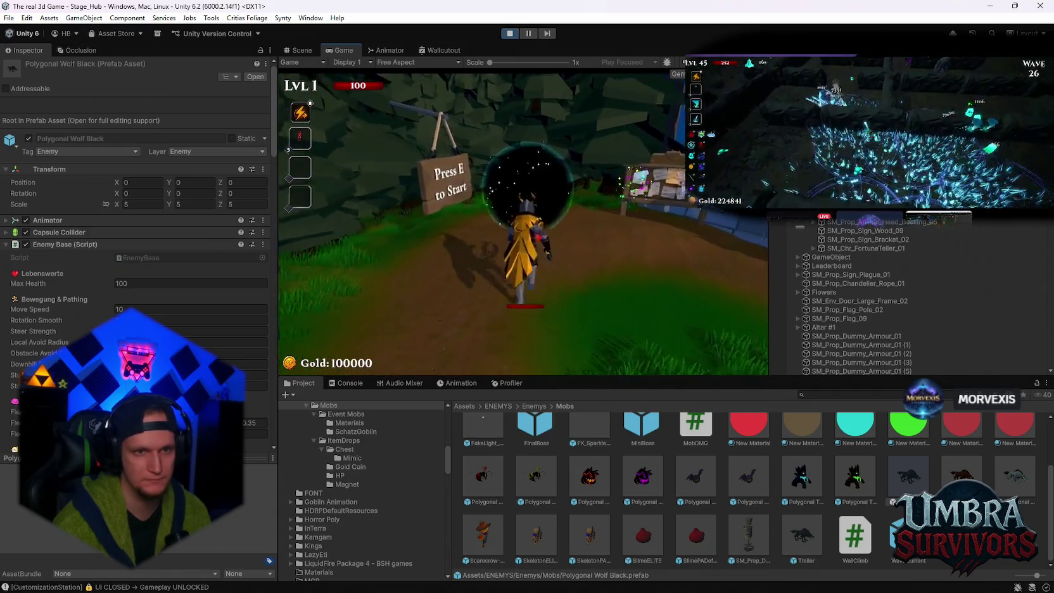
key("e")
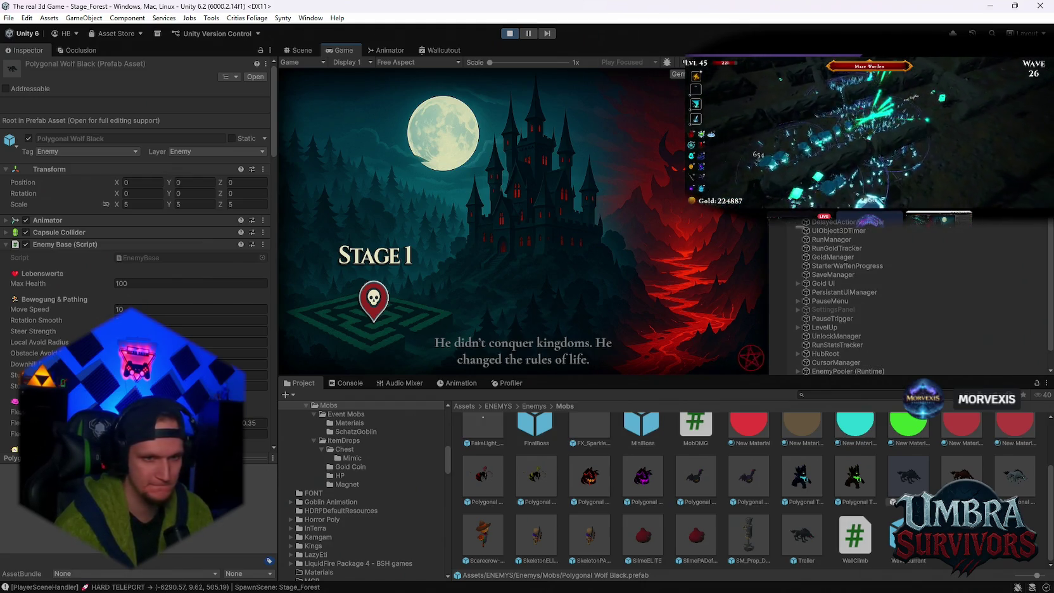
key("space")
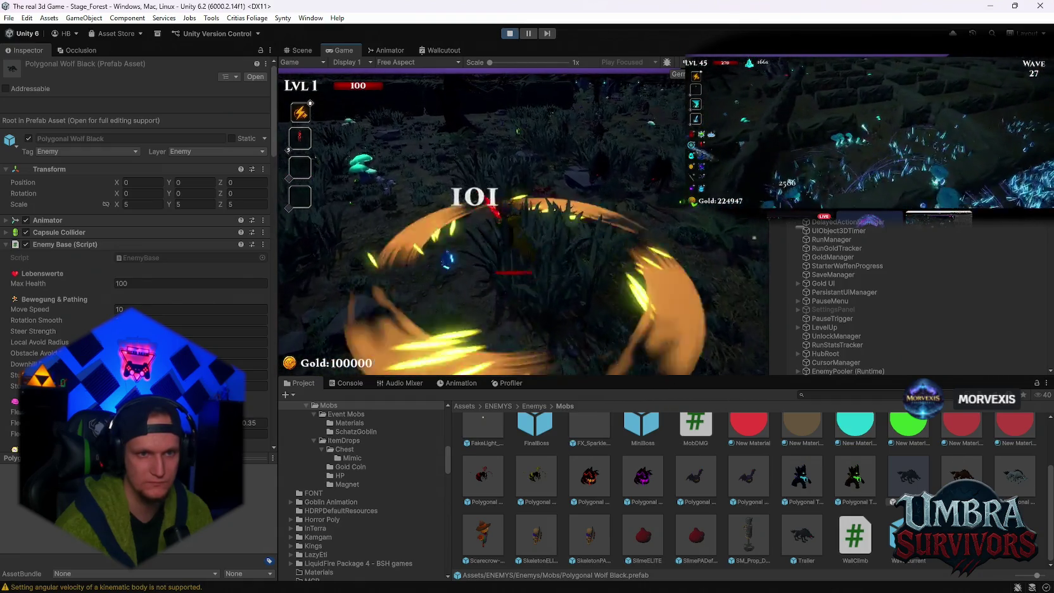
Step: Take a fire skill, then the Soul Magnet upgrade, at the first level-ups
key("Return")
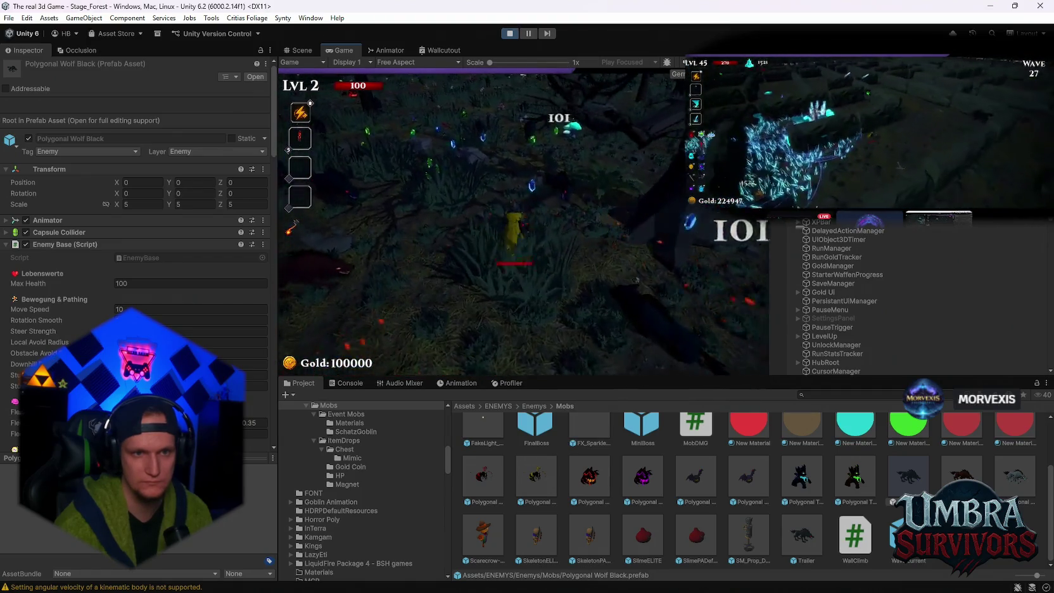
left_click(507, 236)
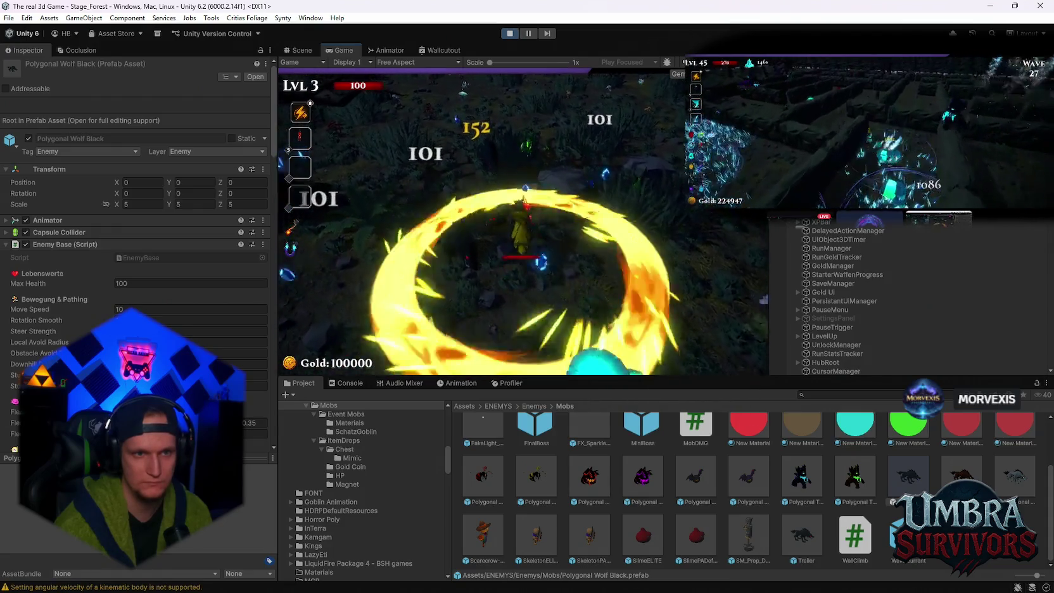
Step: Pick Meteor, Ice Wave, a passive, Ice Tornado, Blood Crystal, Scorched Ground and a level-10 upgrade
left_click(539, 228)
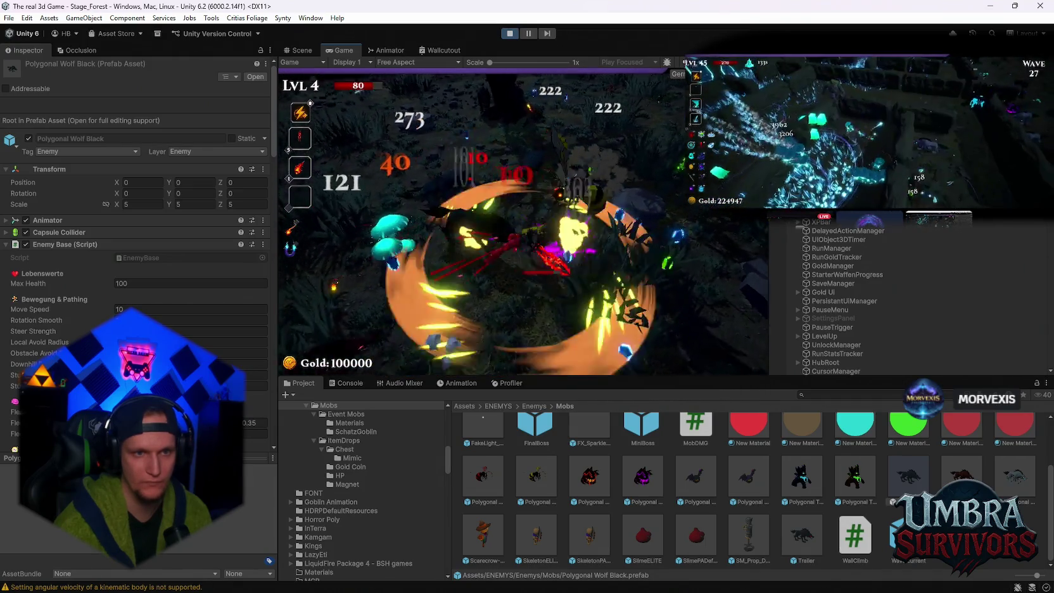
key("Return")
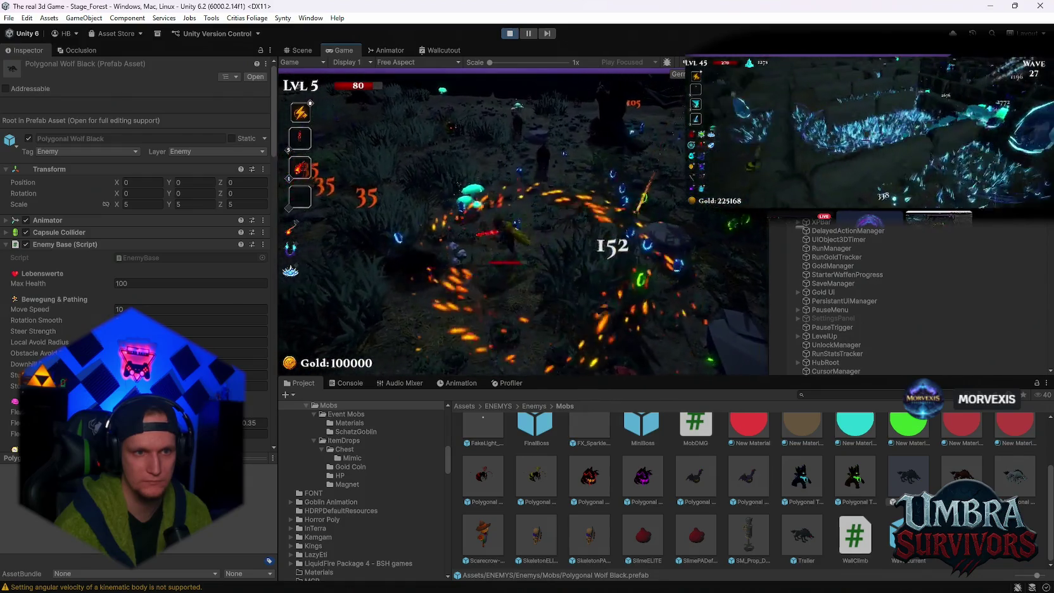
left_click(529, 226)
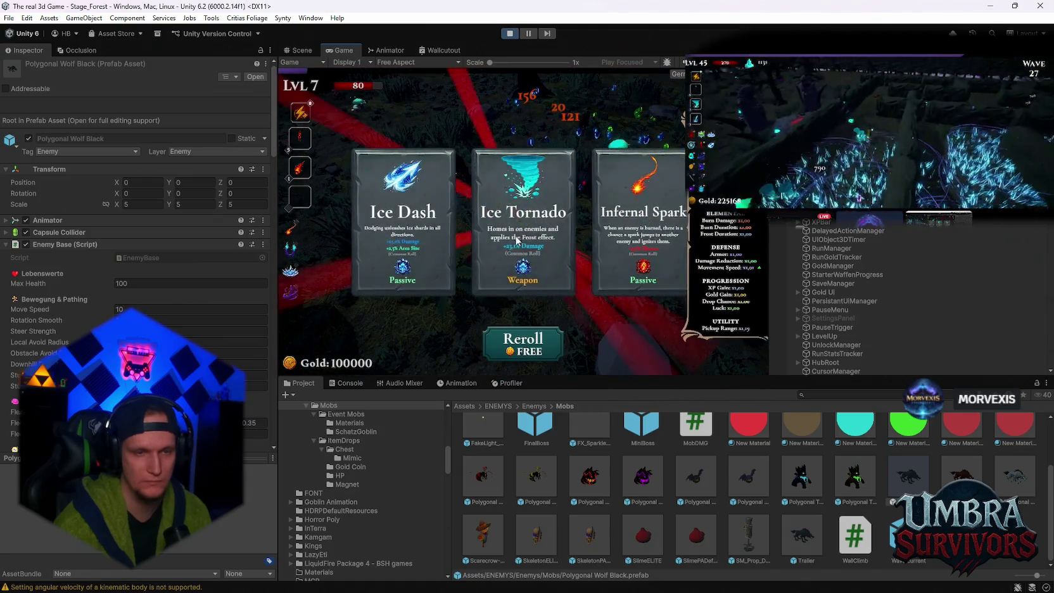
left_click(522, 184)
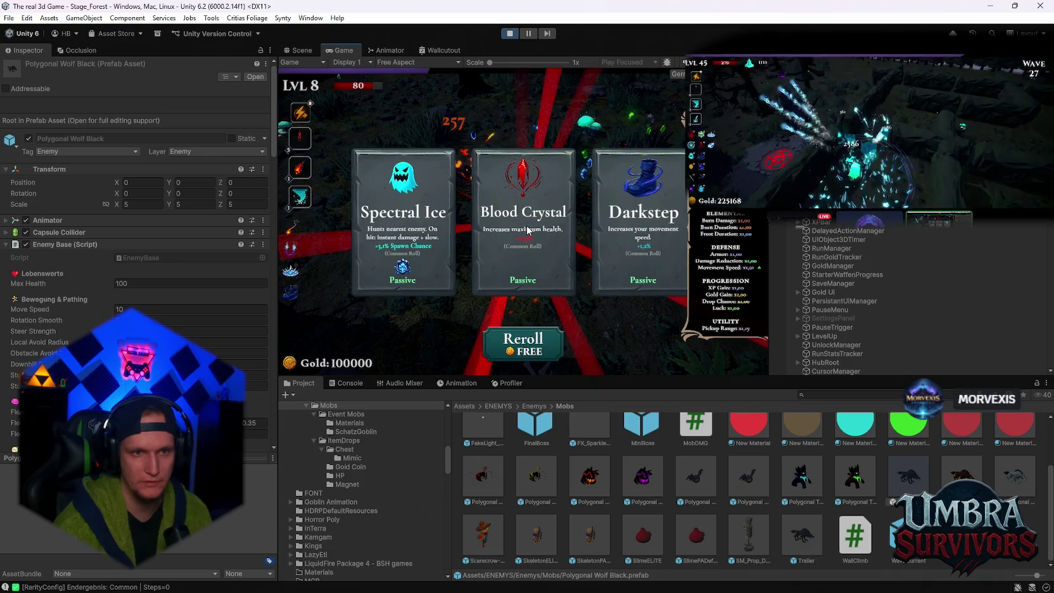
left_click(525, 233)
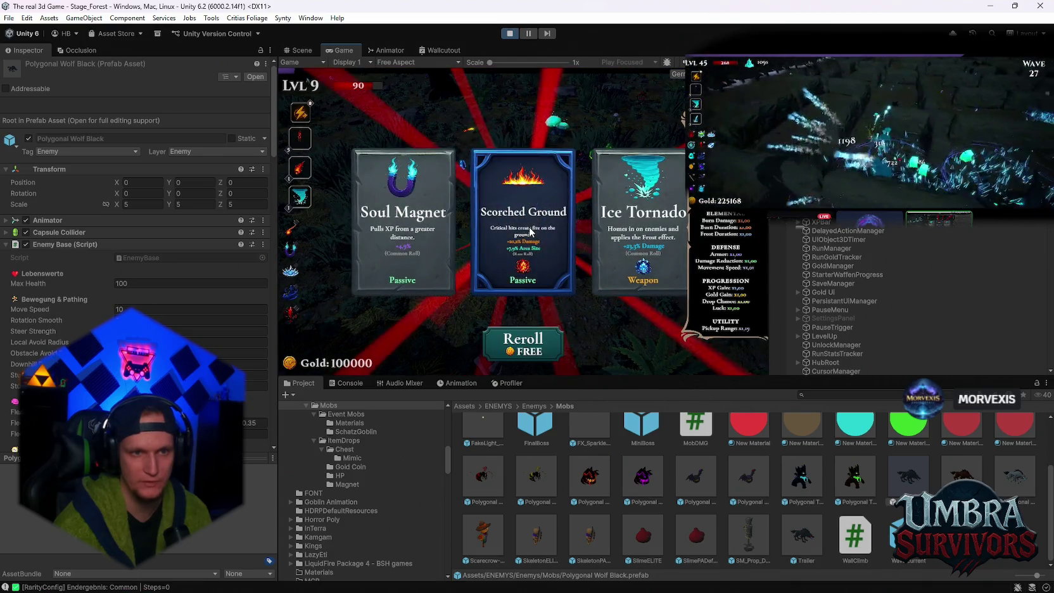
left_click(528, 234)
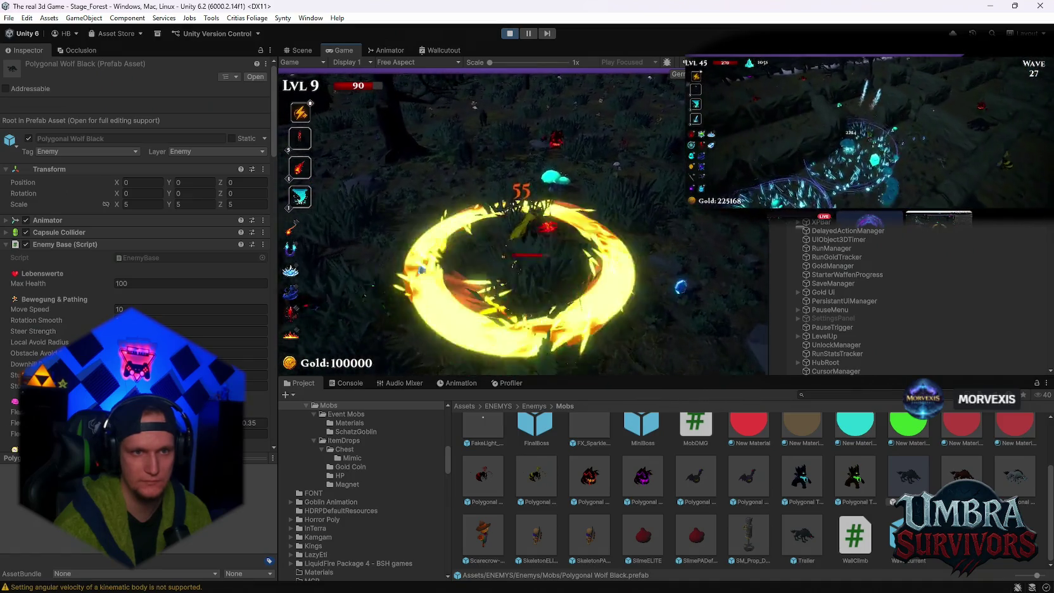
left_click(538, 241)
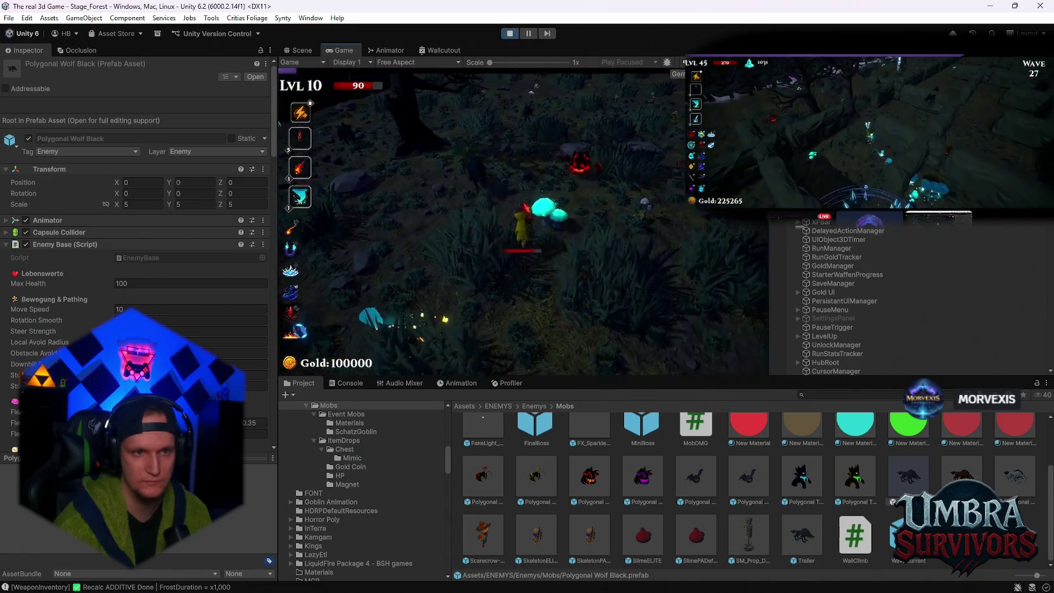